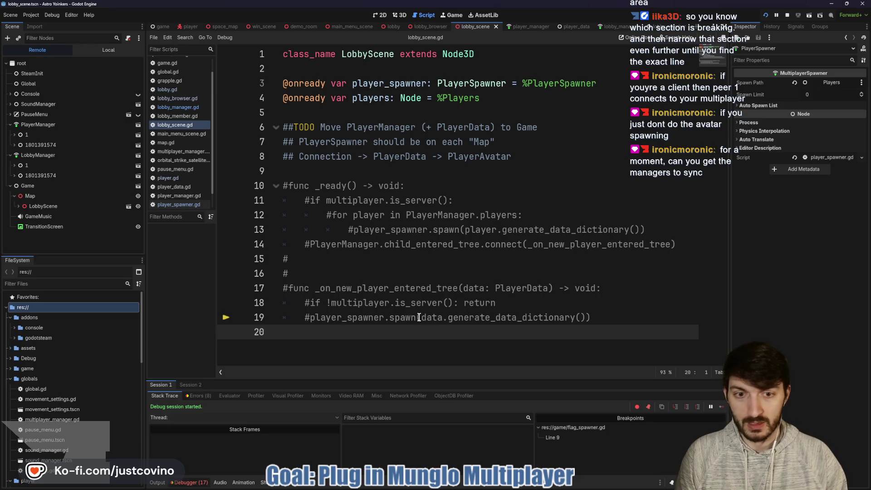
# Check the second debug session's errors and stop the running game
pyautogui.moveTo(421, 317); pyautogui.dragTo(585, 317)
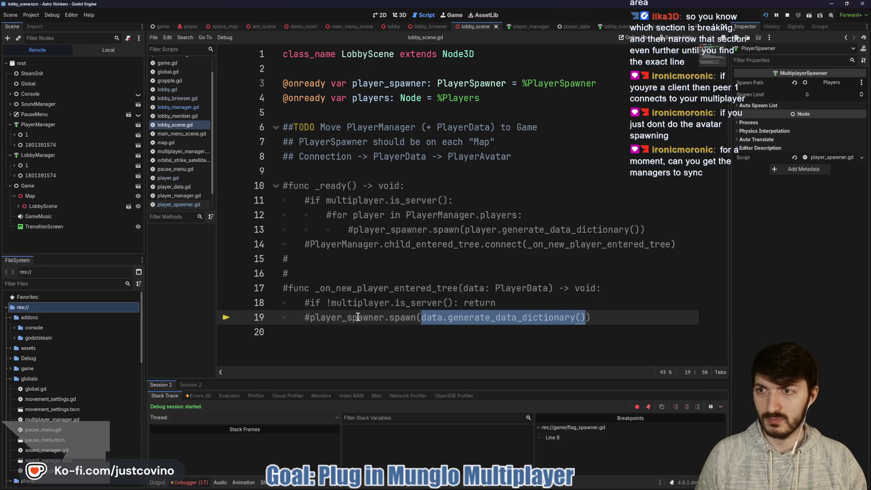
pyautogui.click(190, 384)
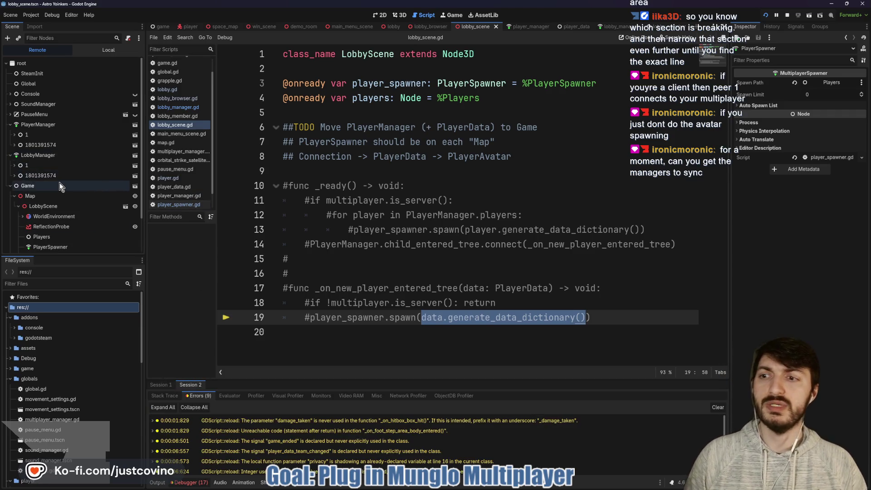
pyautogui.click(787, 15)
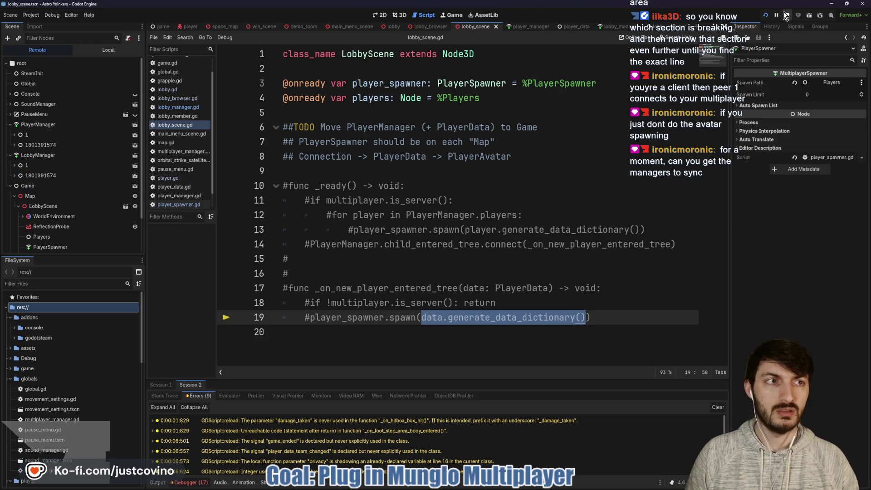
# Uncomment lines 10–19 of lobby_scene.gd and indent line 14 under the server check
pyautogui.moveTo(306, 334)
pyautogui.mouseDown()
pyautogui.moveTo(282, 200)
pyautogui.moveTo(268, 196)
pyautogui.mouseUp()
pyautogui.hotkey('ctrl', 'k')
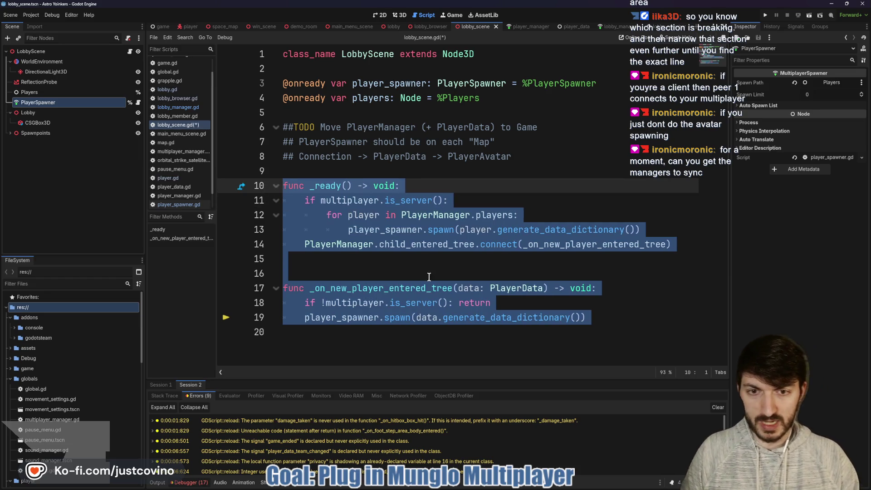
pyautogui.click(304, 244)
pyautogui.press('Tab')
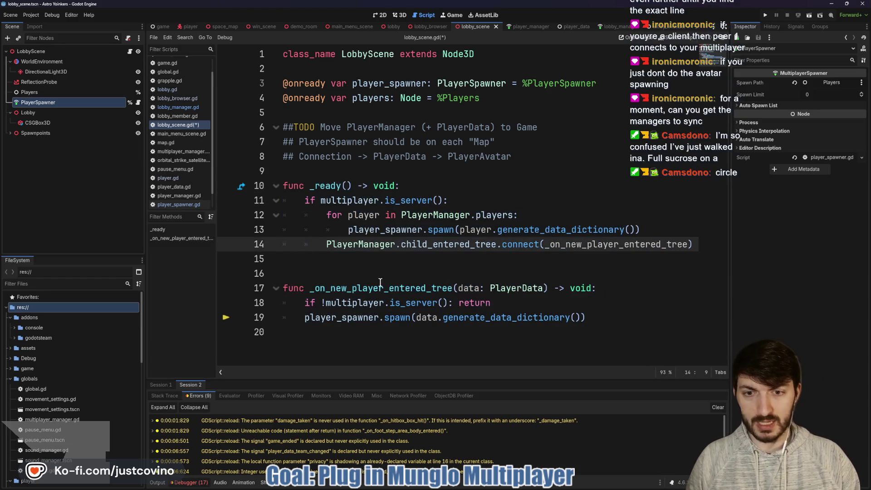
# Add var dict = data.generate_data_dictionary(), pass dict to player_spawner.spawn, and save
pyautogui.click(529, 310)
pyautogui.click(503, 303)
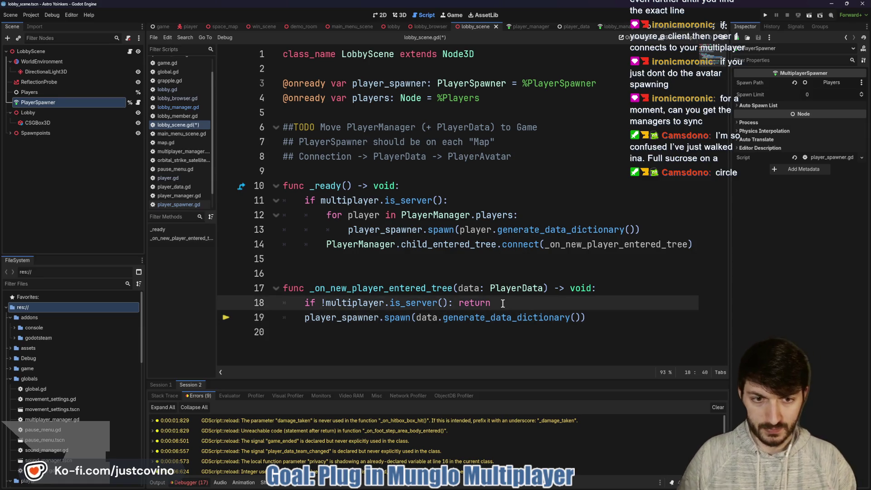
pyautogui.press('Return')
pyautogui.write('var dict')
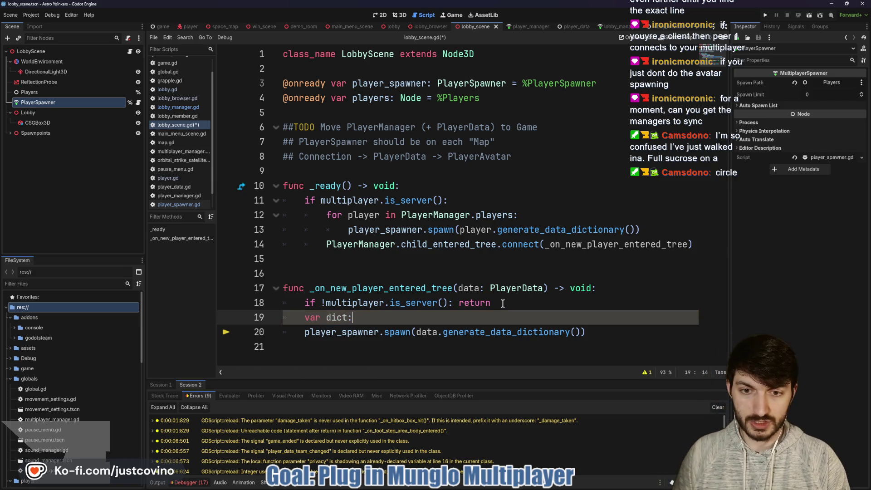
pyautogui.press('BackSpace')
pyautogui.write('= dat')
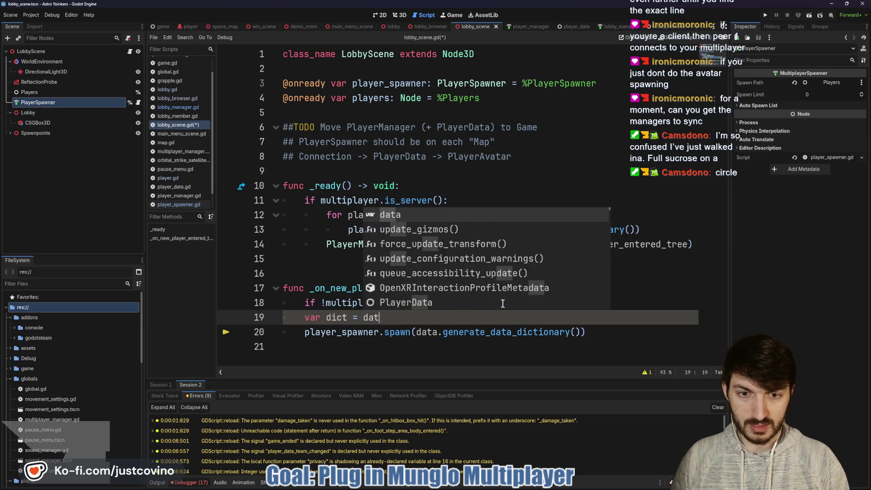
pyautogui.write('a.gen')
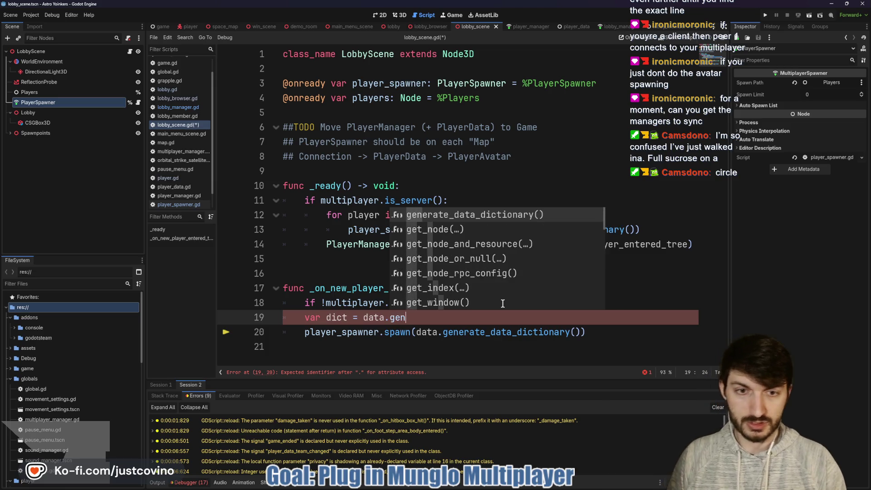
pyautogui.press('Return')
pyautogui.moveTo(580, 332); pyautogui.dragTo(415, 332)
pyautogui.write('dict')
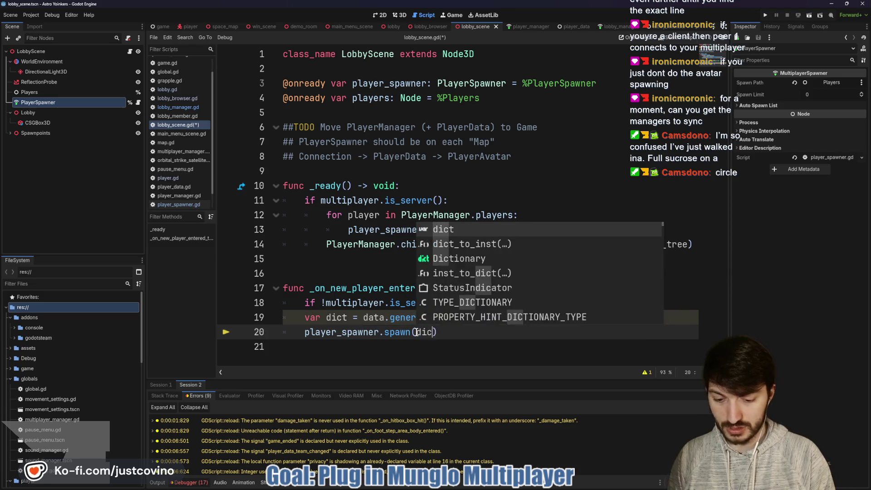
pyautogui.hotkey('ctrl', 's')
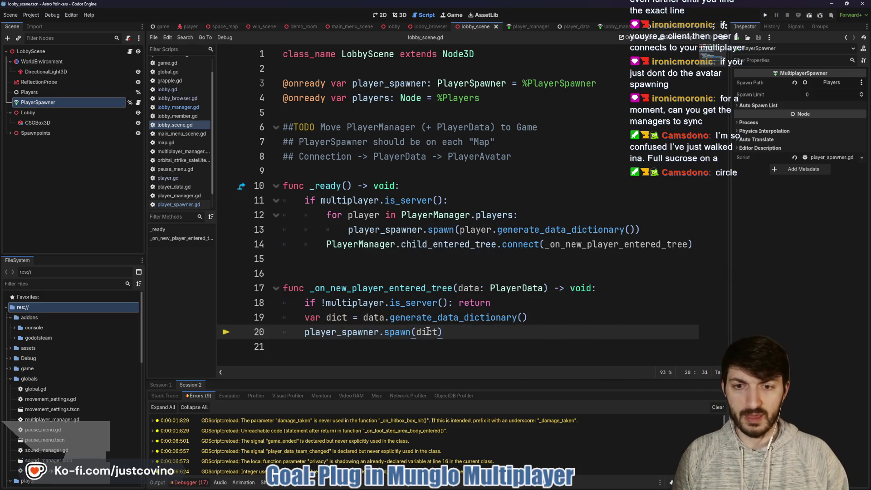
# Run two game instances, host a public lobby on the left, and join from the right
pyautogui.click(765, 15)
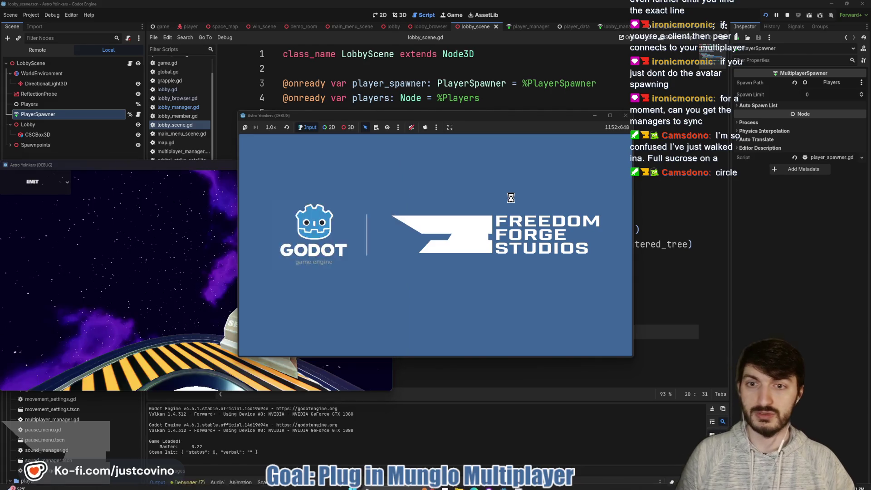
pyautogui.moveTo(192, 166); pyautogui.dragTo(632, 141)
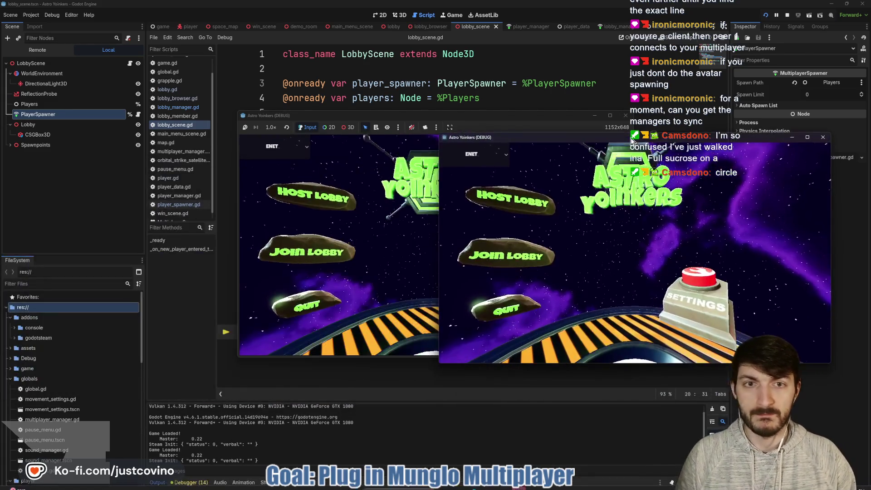
pyautogui.moveTo(499, 117); pyautogui.dragTo(325, 125)
pyautogui.click(108, 206)
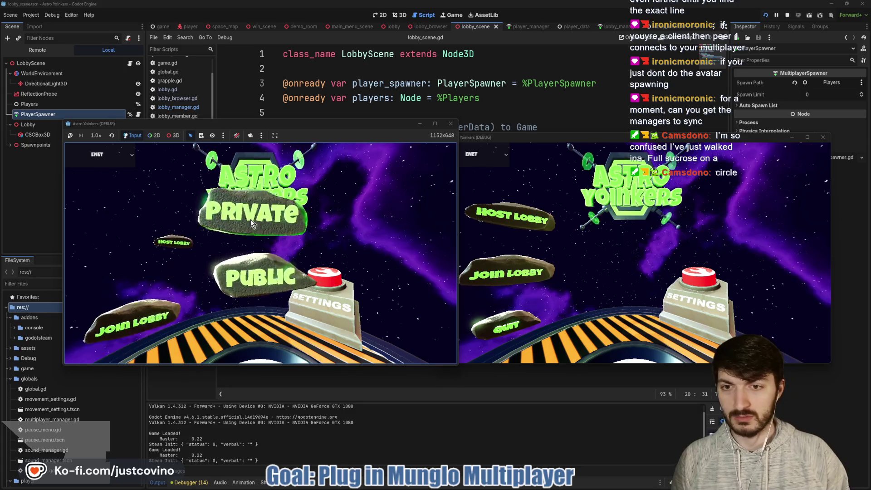
pyautogui.click(251, 220)
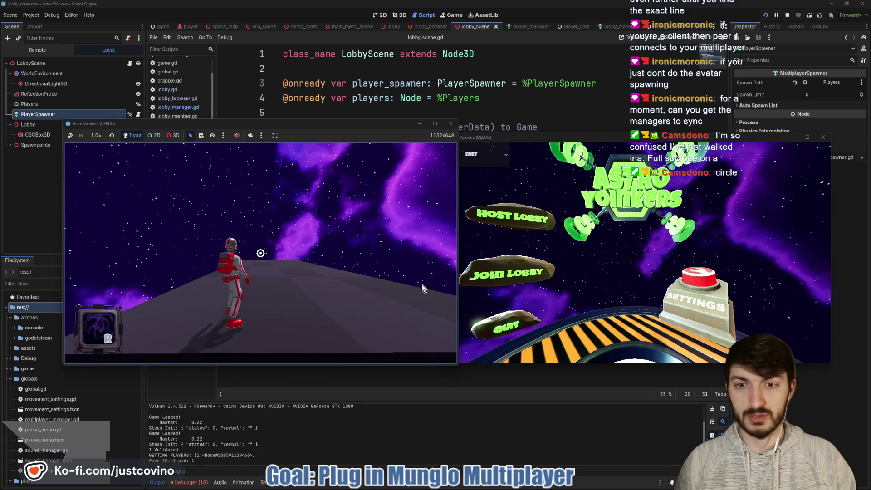
pyautogui.click(485, 270)
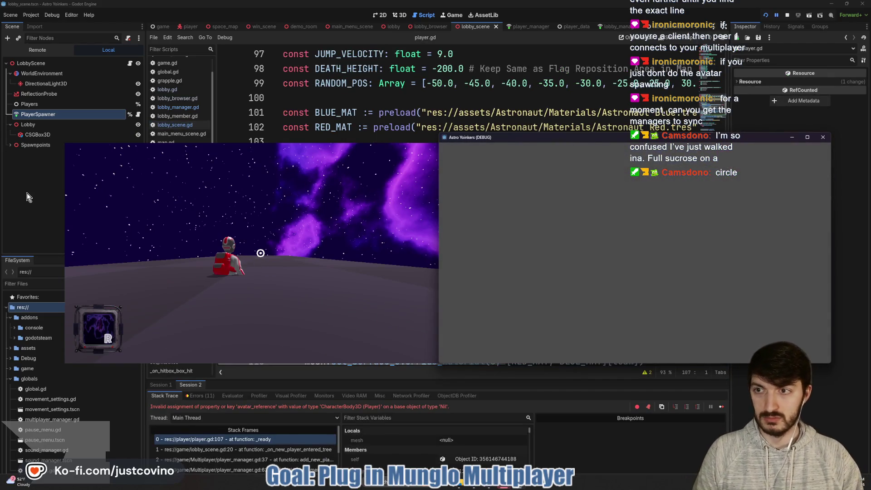
# Review the remote scene tree and the first session's error, then stop the game
pyautogui.click(27, 191)
pyautogui.click(37, 50)
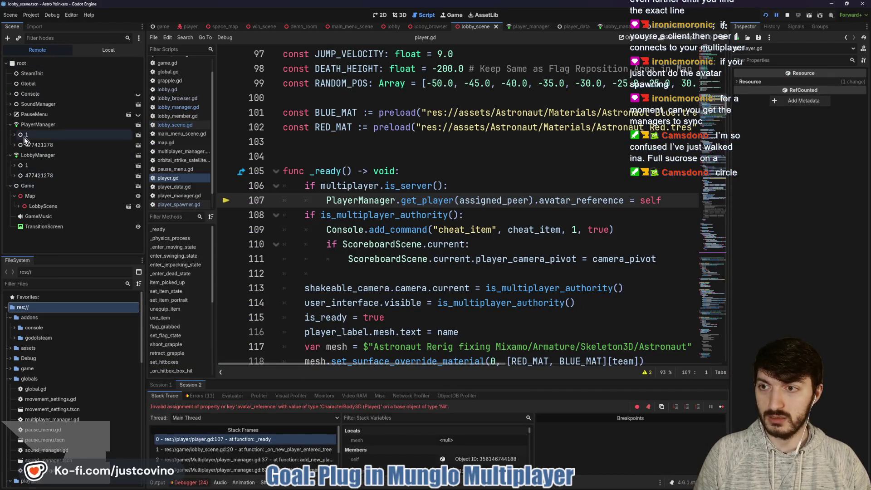
pyautogui.click(167, 385)
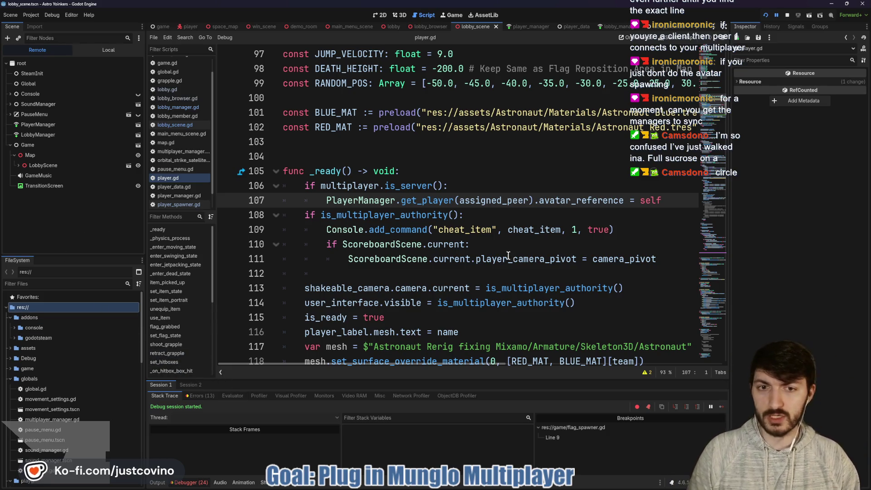
pyautogui.click(788, 15)
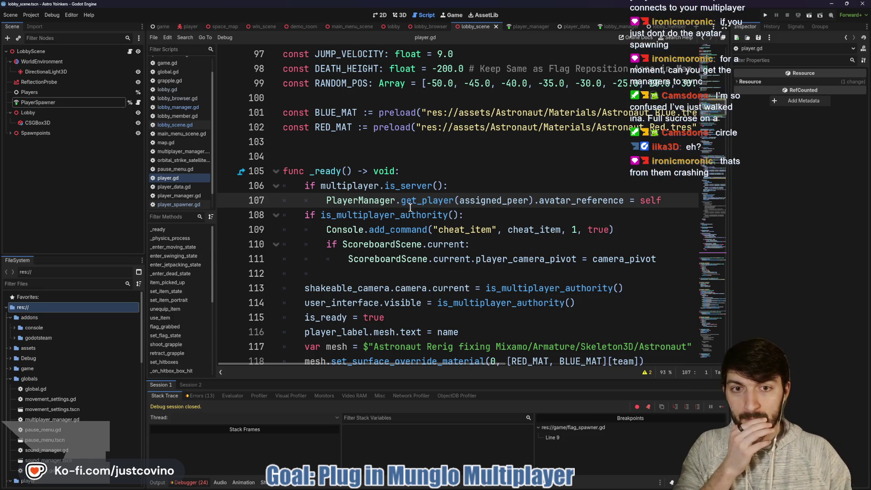
# Remove the is_server check from player.gd's _ready, dedent its body, save, and rerun
pyautogui.moveTo(481, 184); pyautogui.dragTo(304, 187)
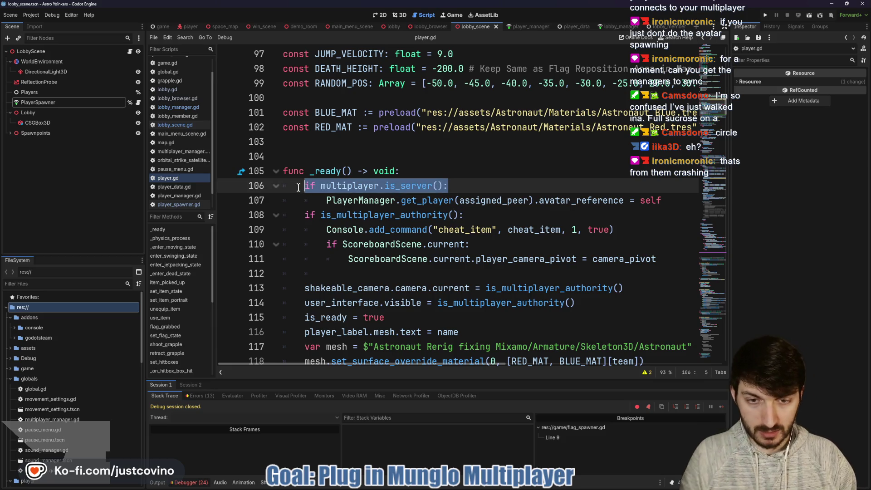
pyautogui.press('BackSpace')
pyautogui.click(320, 200)
pyautogui.press('BackSpace')
pyautogui.press('BackSpace')
pyautogui.press('BackSpace')
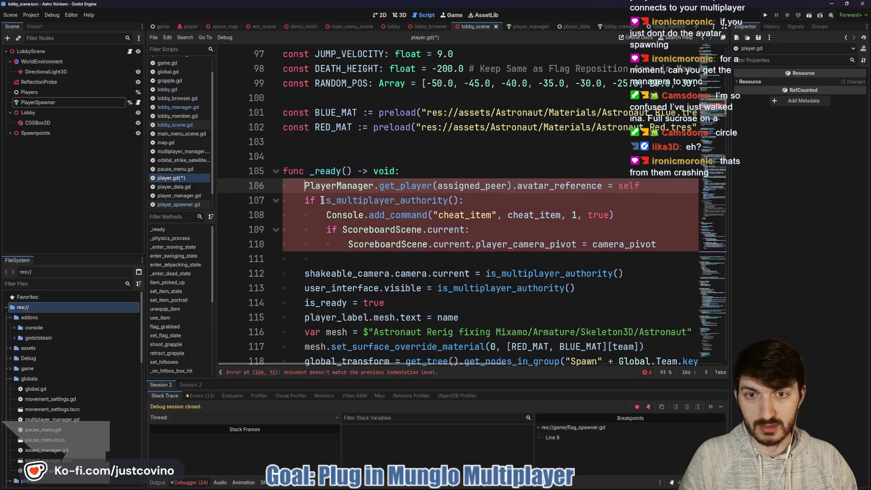
pyautogui.click(515, 181)
pyautogui.click(493, 176)
pyautogui.hotkey('ctrl', 's')
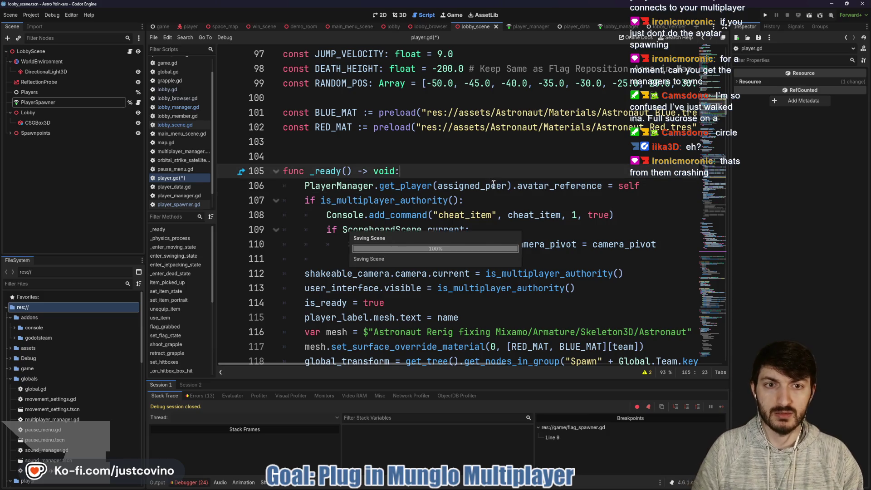
pyautogui.click(763, 17)
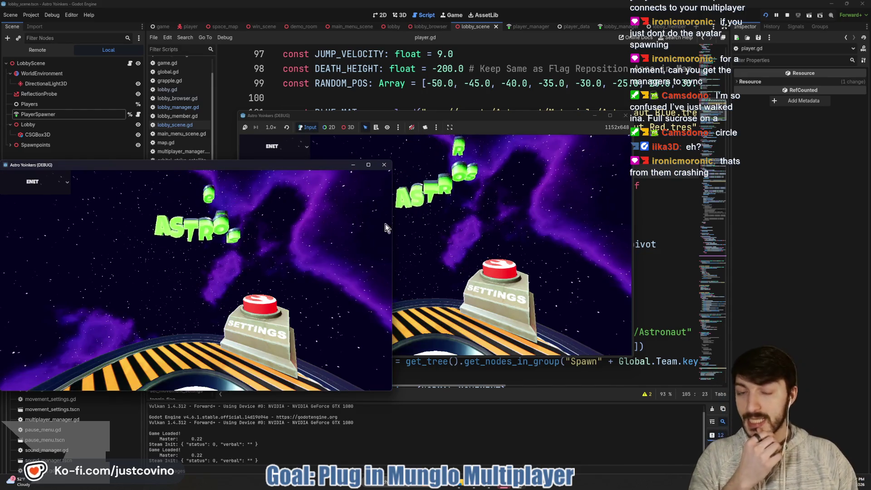
# Spread the game windows apart, host a public lobby on the left, and join from the right
pyautogui.moveTo(281, 164); pyautogui.dragTo(671, 159)
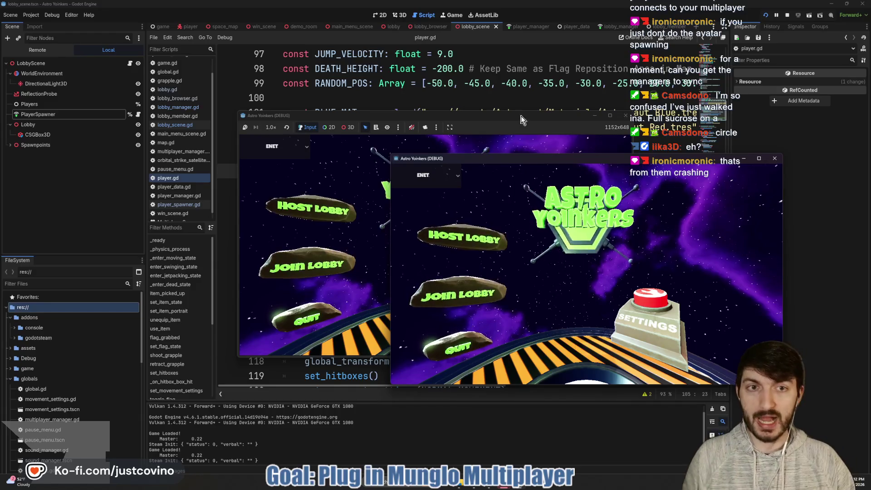
pyautogui.moveTo(521, 119); pyautogui.dragTo(300, 131)
pyautogui.click(81, 224)
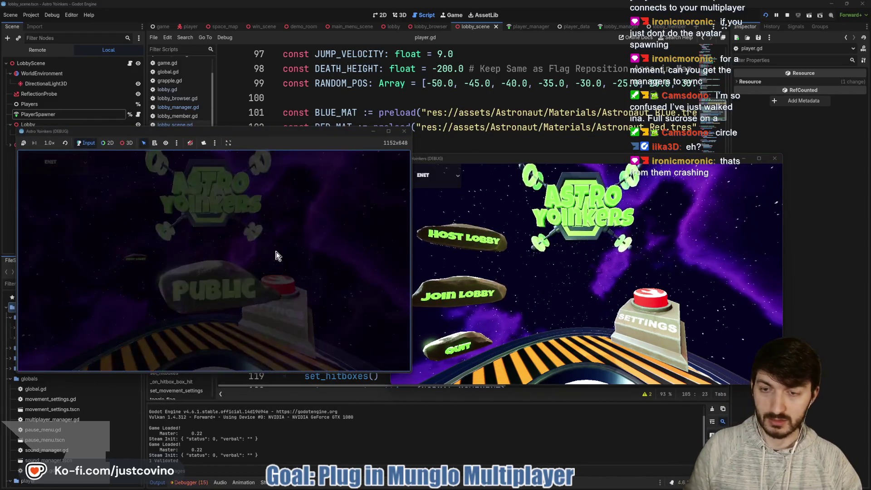
pyautogui.click(437, 292)
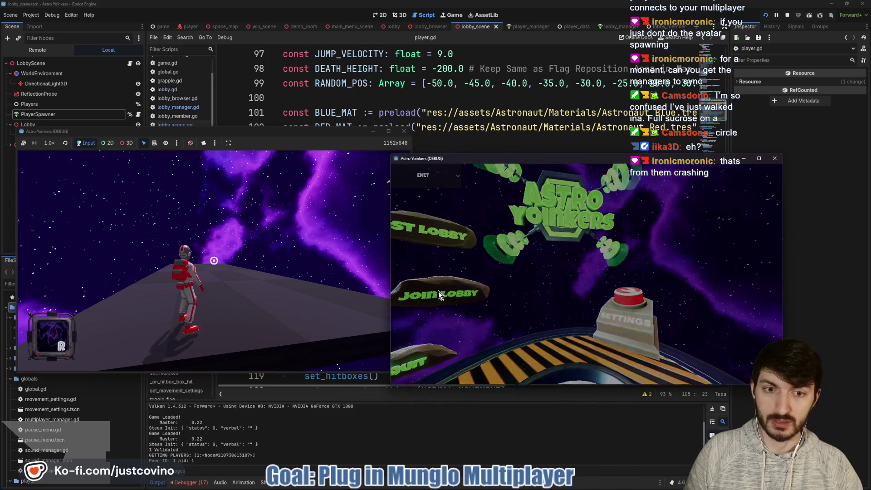
pyautogui.click(574, 220)
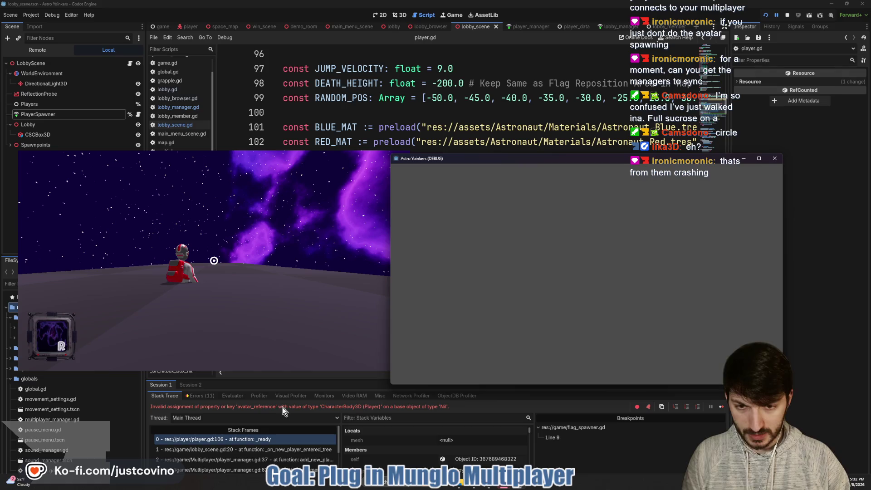
pyautogui.click(441, 408)
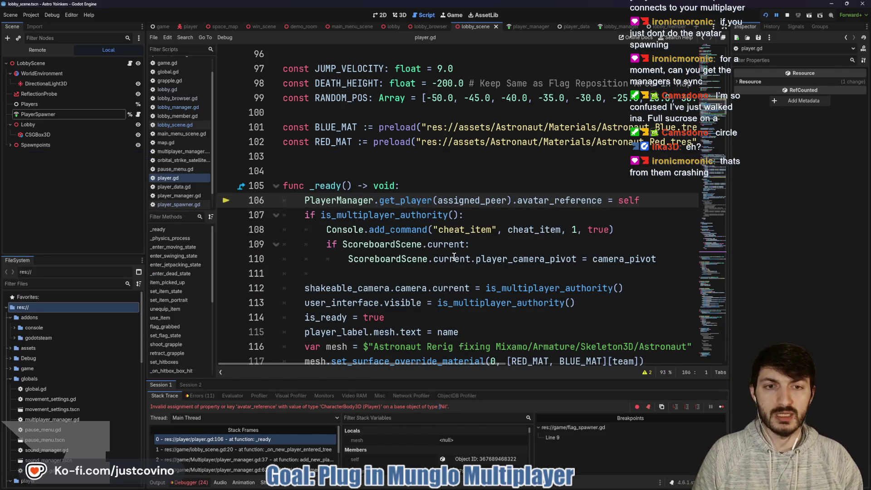
# Check the output log, the remote scene tree, and each session's avatar_reference error
pyautogui.click(157, 482)
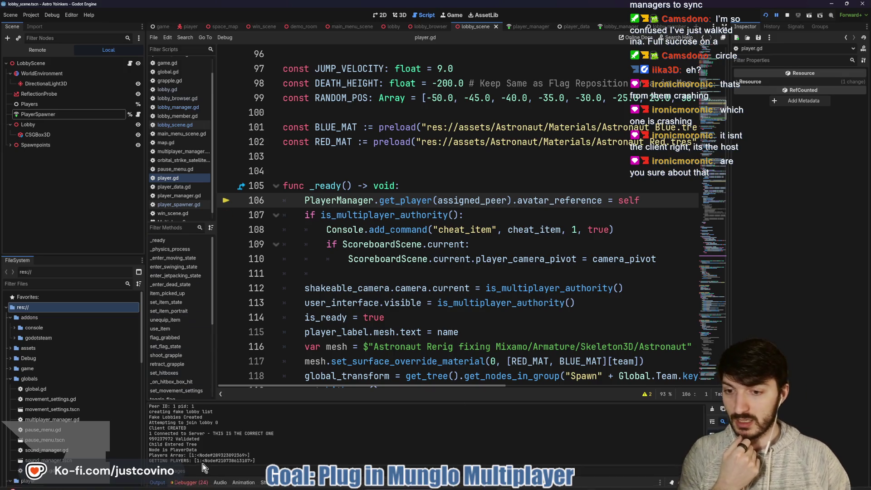
pyautogui.click(188, 482)
pyautogui.click(178, 385)
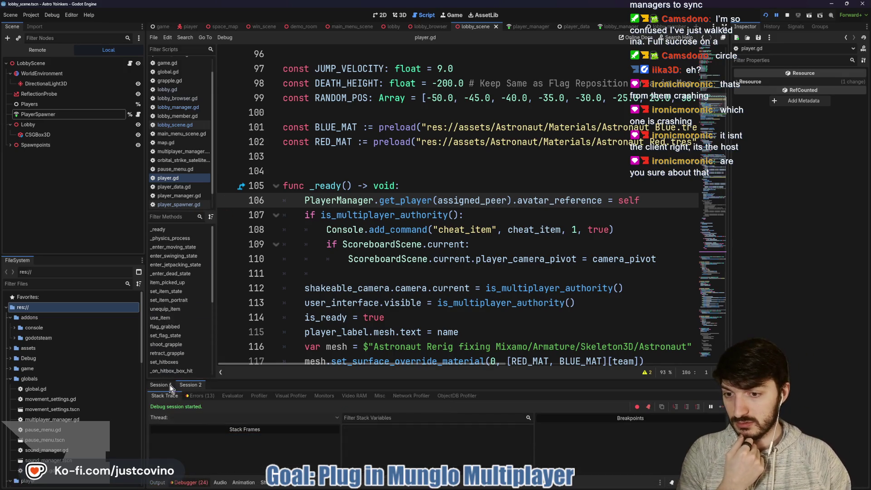
pyautogui.click(38, 50)
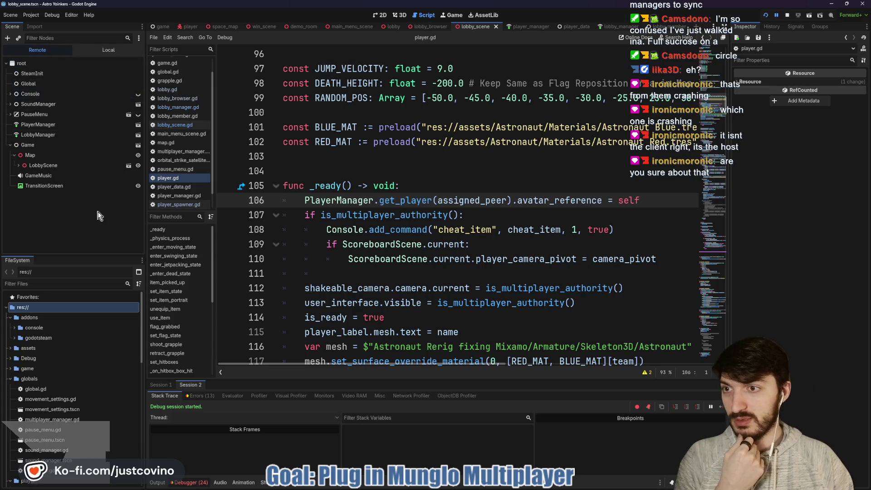
pyautogui.click(163, 385)
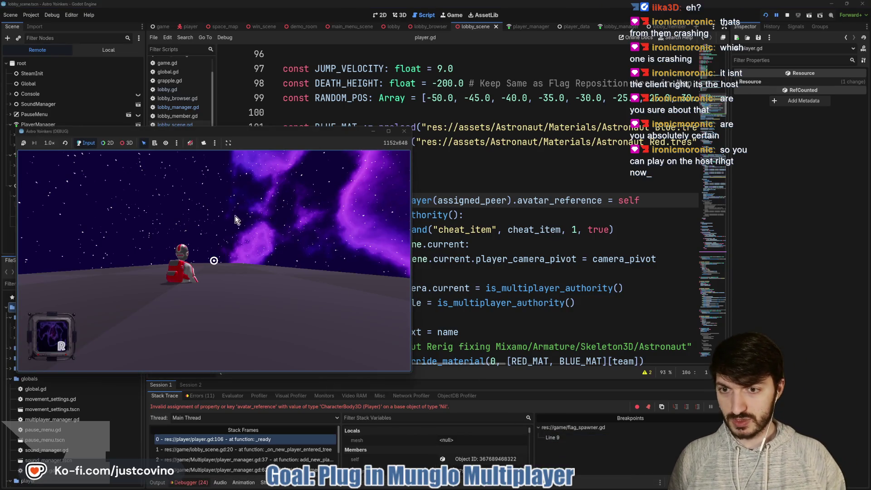
# Compare both debug sessions' errors and read the output log listing only player 1
pyautogui.moveTo(264, 138); pyautogui.dragTo(293, 123)
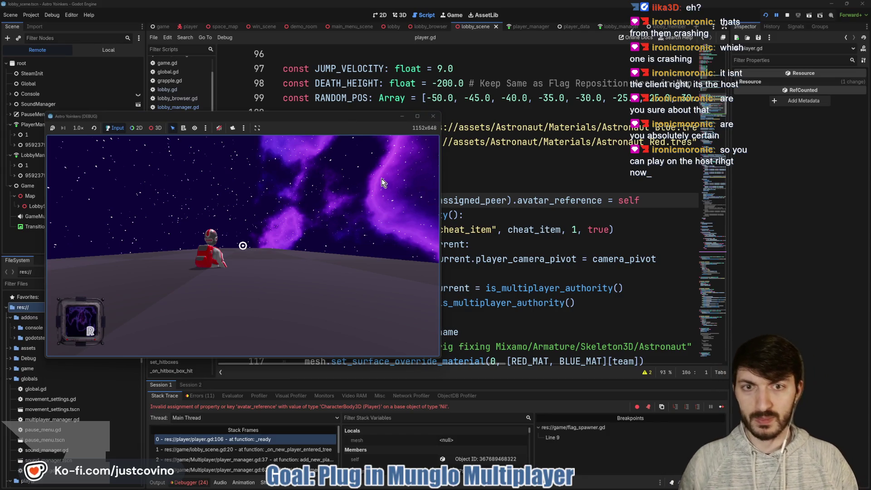
pyautogui.click(410, 407)
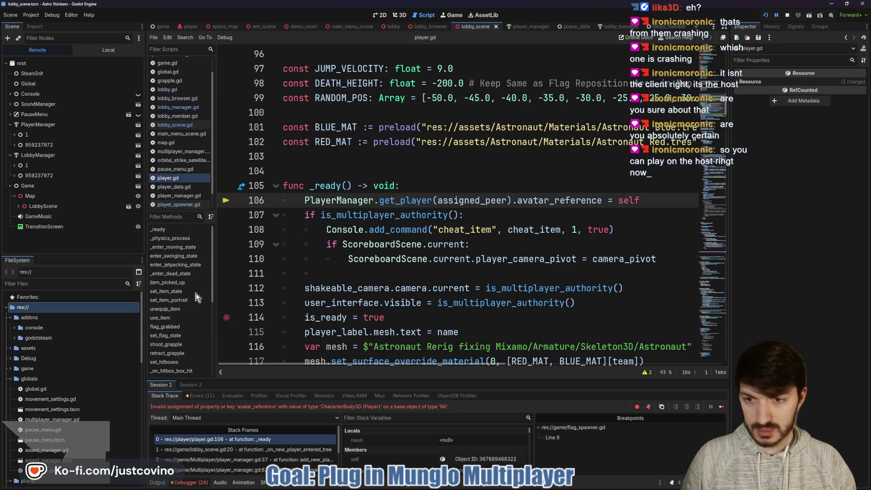
pyautogui.moveTo(9, 127)
pyautogui.mouseDown()
pyautogui.moveTo(103, 119)
pyautogui.moveTo(10, 247)
pyautogui.moveTo(14, 125)
pyautogui.mouseUp()
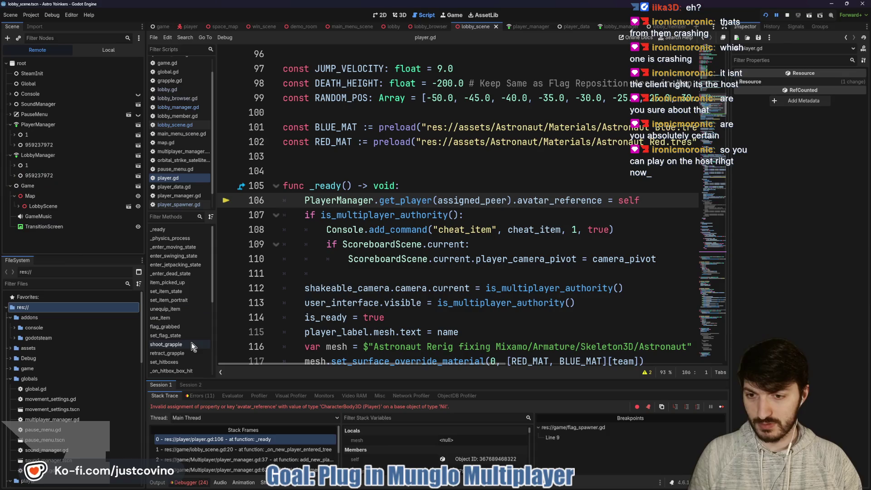
pyautogui.click(186, 385)
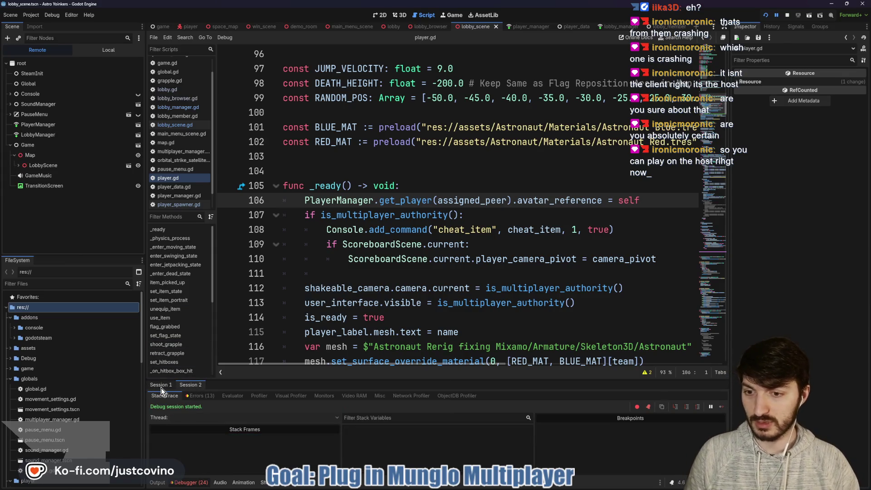
pyautogui.click(162, 385)
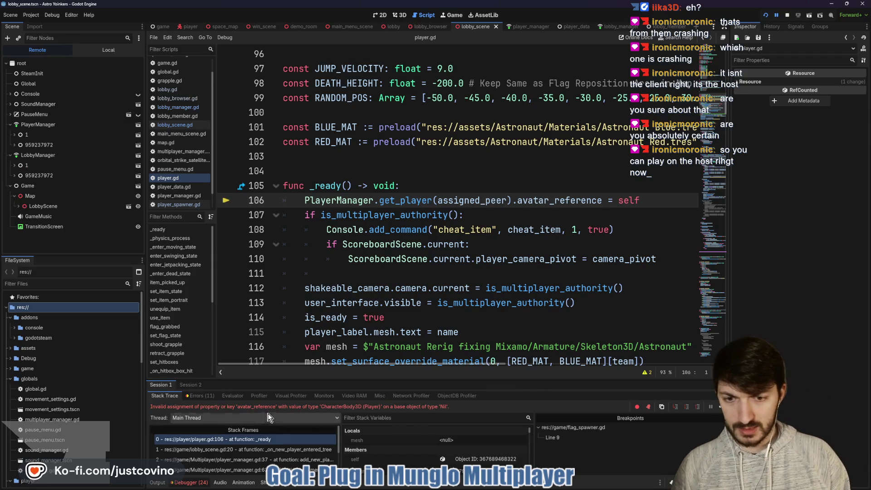
pyautogui.click(157, 483)
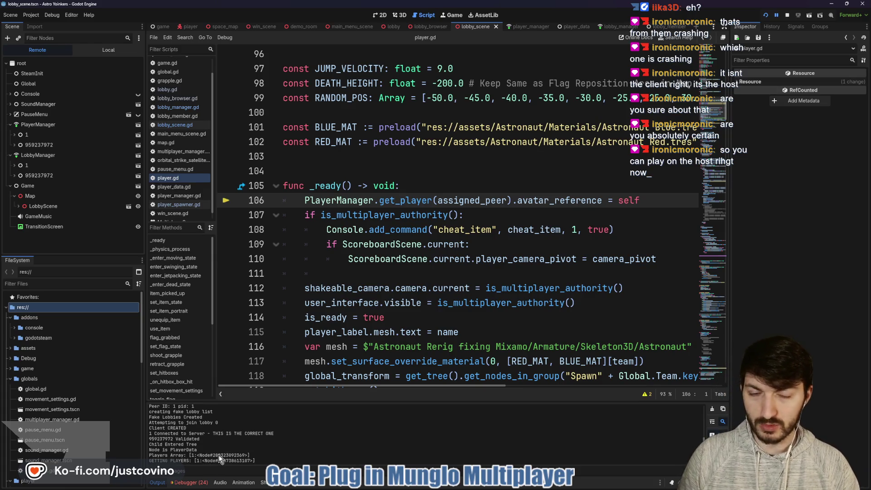
# Stop the game and insert a blank line above _ready in player.gd
pyautogui.click(788, 15)
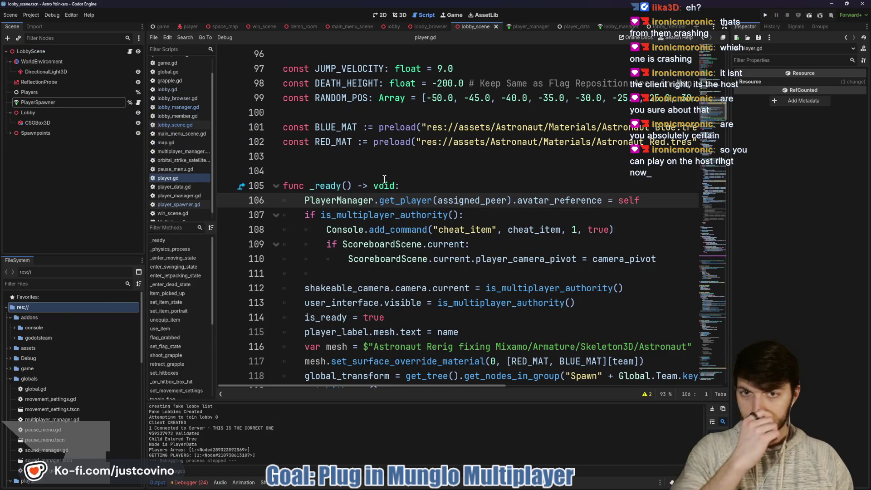
pyautogui.click(328, 169)
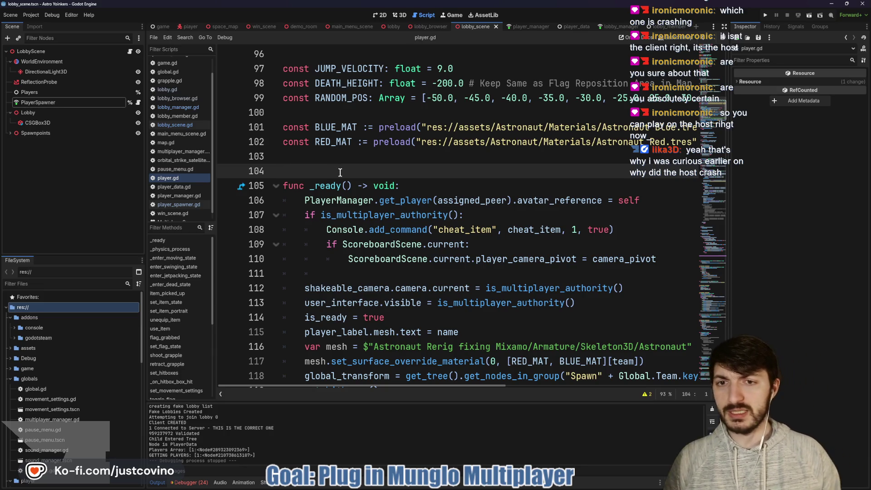
pyautogui.press('Return')
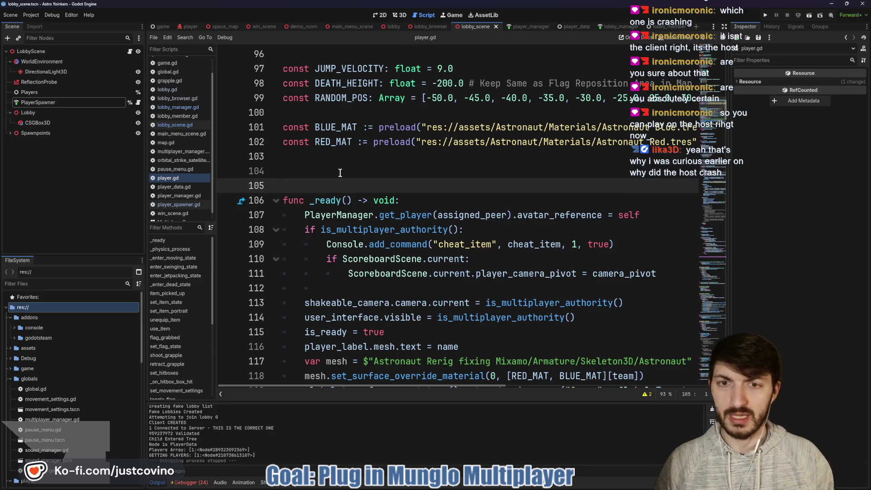
pyautogui.click(340, 173)
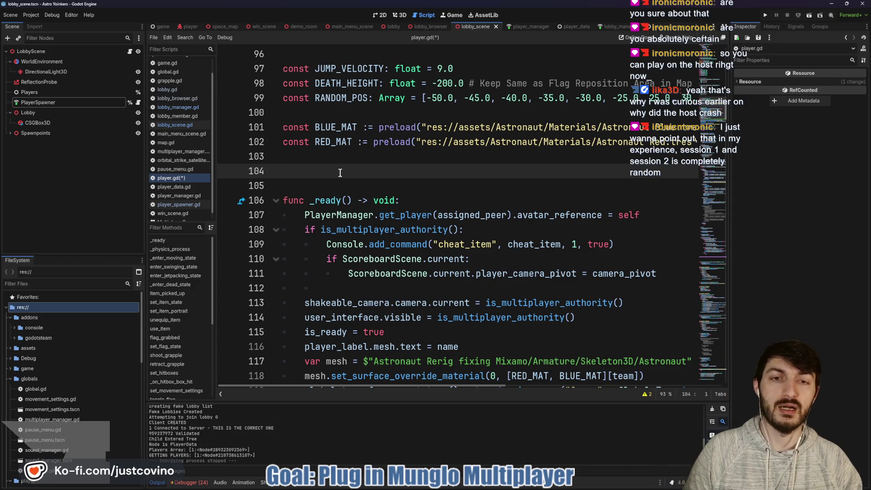
pyautogui.moveTo(287, 80)
pyautogui.mouseDown()
pyautogui.moveTo(435, 135)
pyautogui.moveTo(315, 68)
pyautogui.mouseUp()
pyautogui.press('Escape')
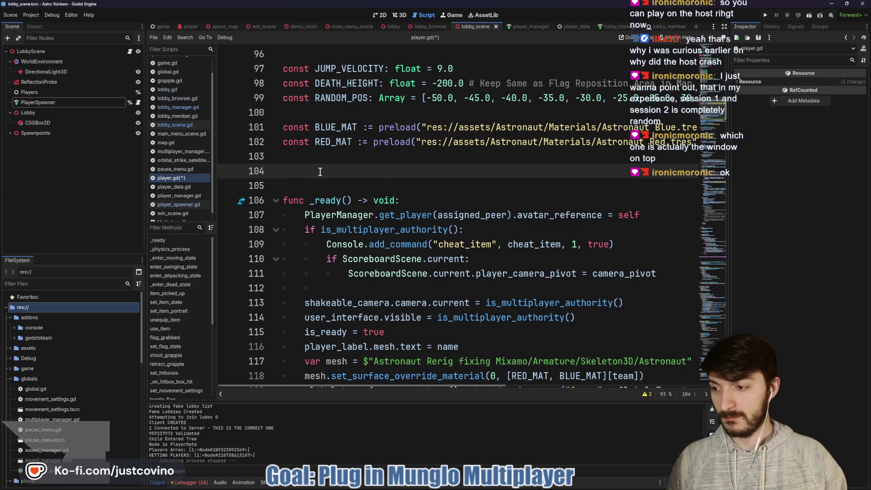
# Add func _enter_tree() -> void and move the avatar_reference assignment into it, then save
pyautogui.write('func _')
pyautogui.press('Return')
pyautogui.moveTo(655, 211)
pyautogui.mouseDown()
pyautogui.moveTo(359, 200)
pyautogui.moveTo(292, 214)
pyautogui.mouseUp()
pyautogui.hotkey('ctrl', 'x')
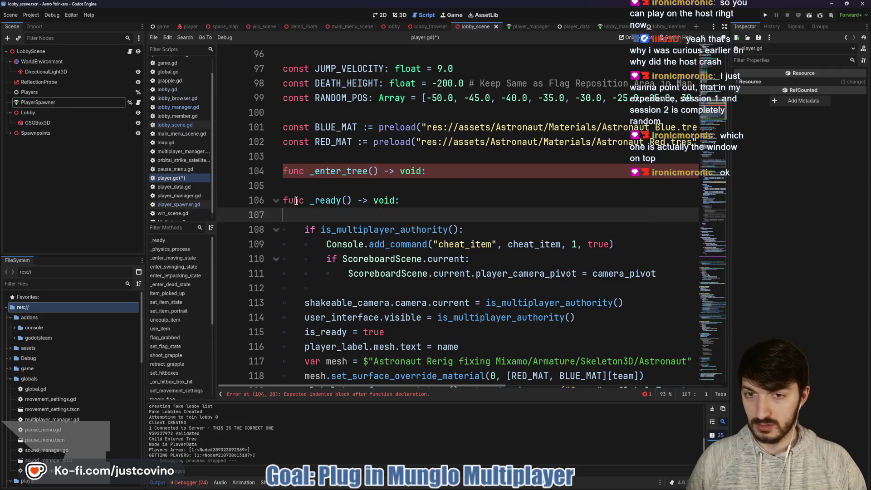
pyautogui.click(304, 183)
pyautogui.press('Return')
pyautogui.press('Up')
pyautogui.hotkey('ctrl', 'v')
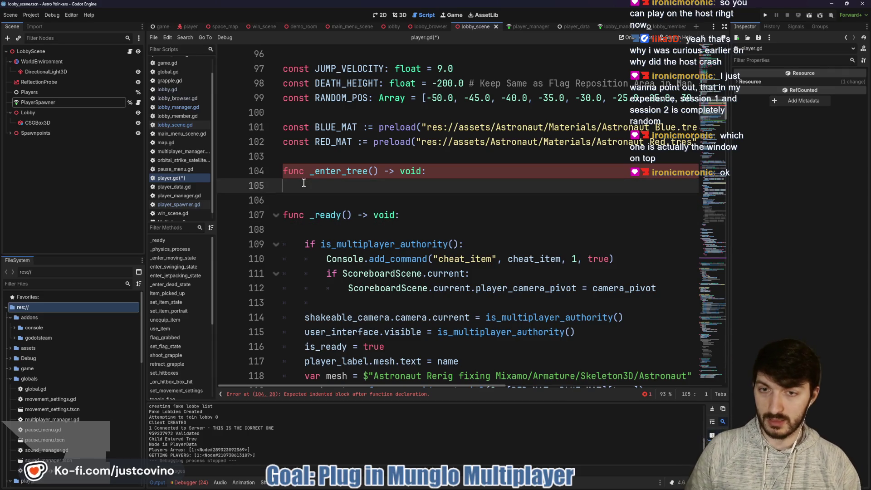
pyautogui.click(311, 196)
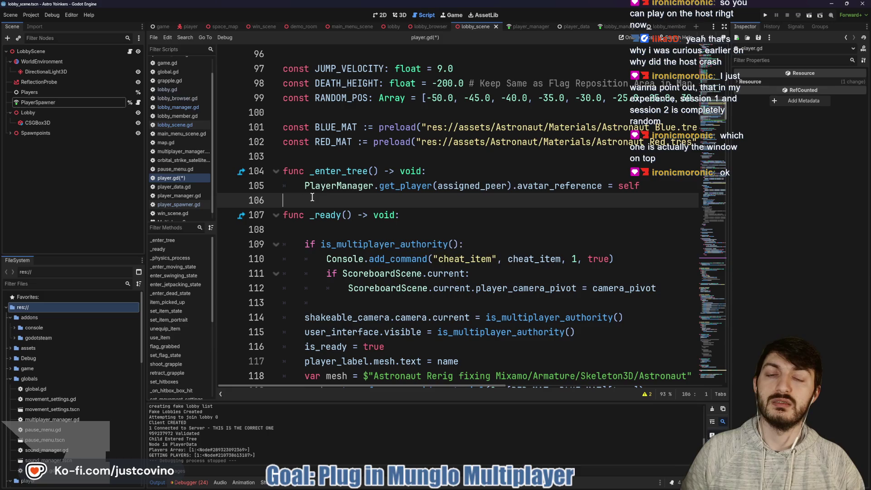
pyautogui.hotkey('ctrl', 's')
# Delete the empty first line of _ready and save again
pyautogui.moveTo(326, 174)
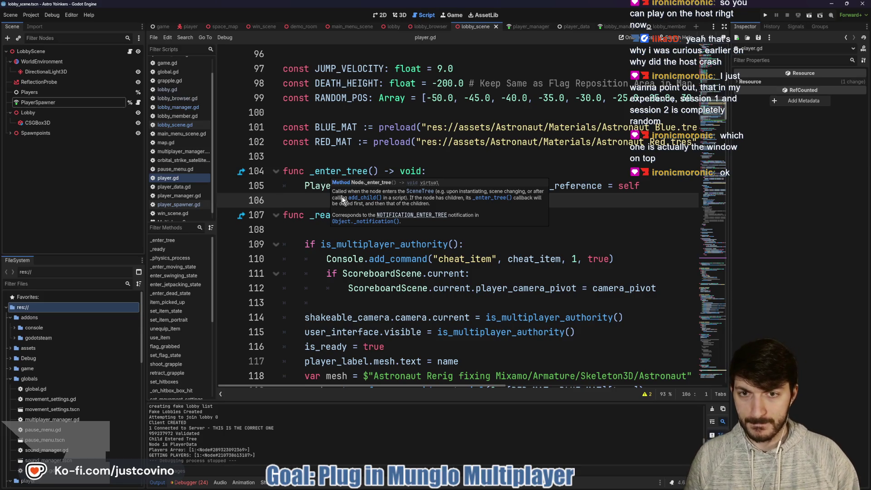
pyautogui.moveTo(324, 219)
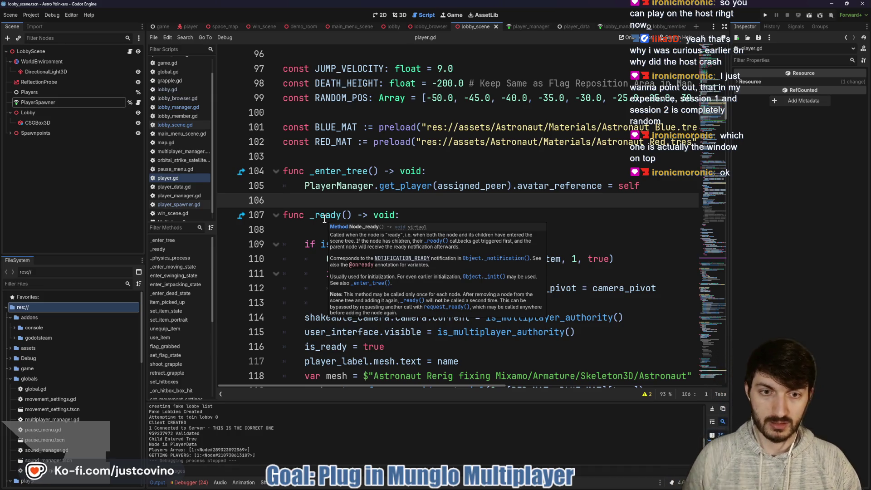
pyautogui.click(302, 230)
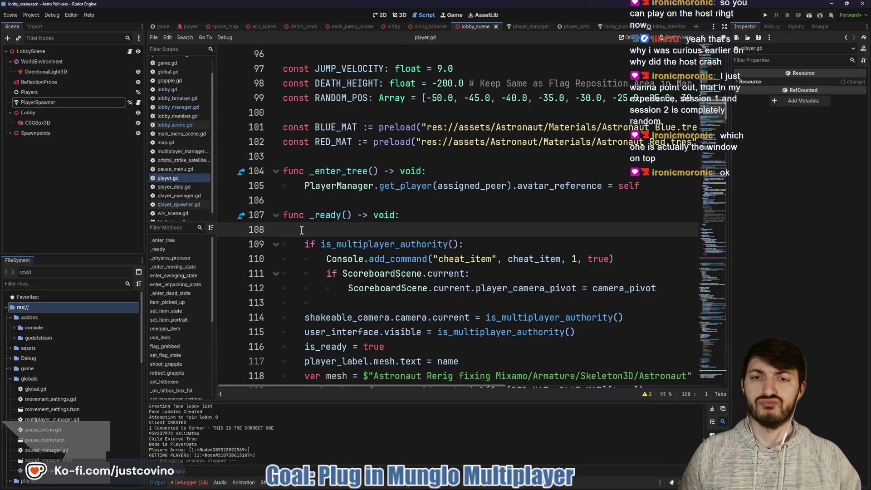
pyautogui.press('BackSpace')
pyautogui.hotkey('ctrl', 's')
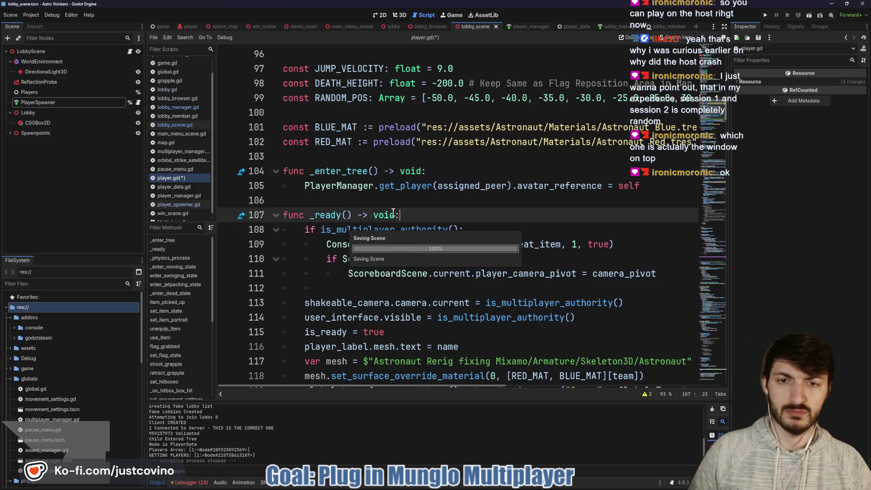
# Run two instances, host a private lobby on the left, and join it from the right
pyautogui.click(766, 15)
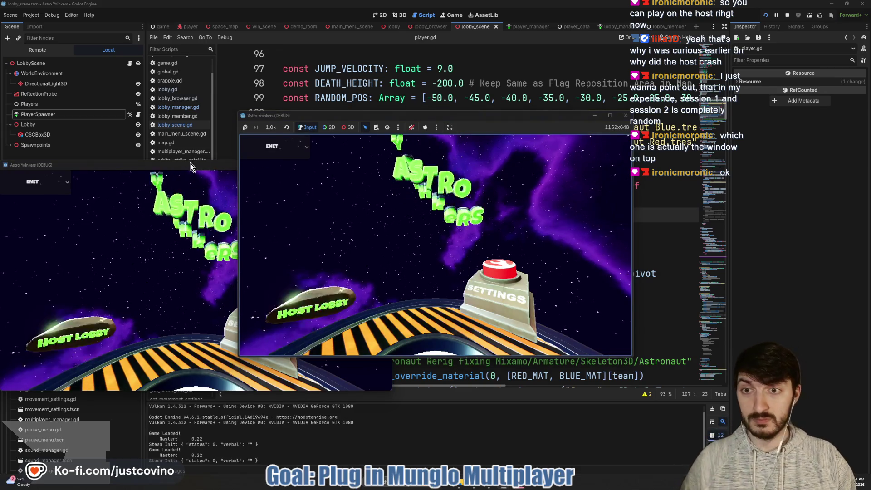
pyautogui.moveTo(190, 167)
pyautogui.mouseDown()
pyautogui.moveTo(554, 168)
pyautogui.moveTo(637, 143)
pyautogui.mouseUp()
pyautogui.moveTo(363, 115); pyautogui.dragTo(179, 113)
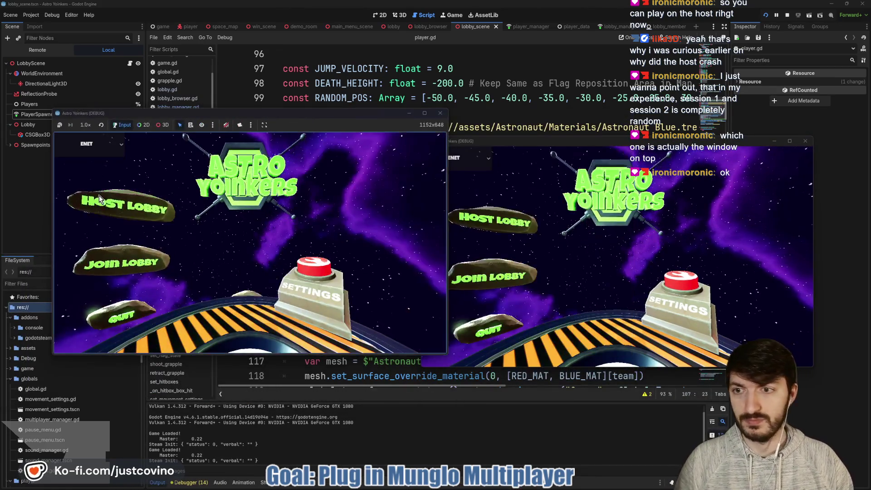
pyautogui.click(128, 195)
pyautogui.click(237, 209)
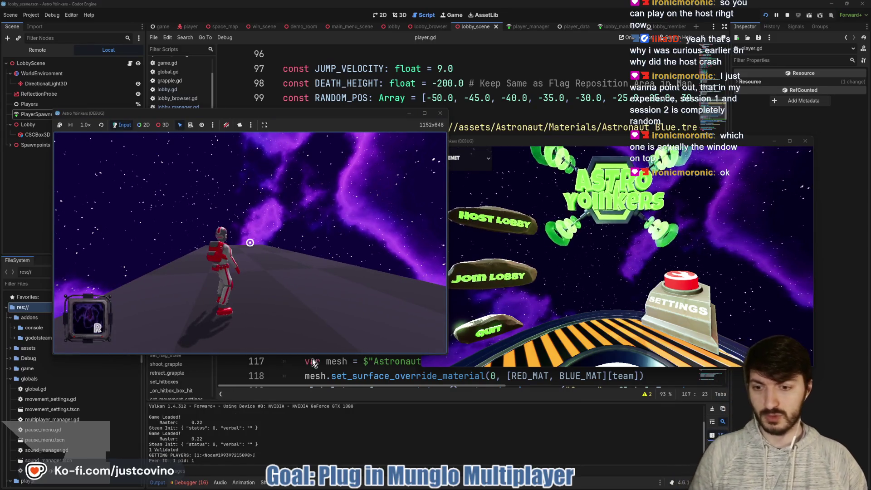
pyautogui.click(498, 275)
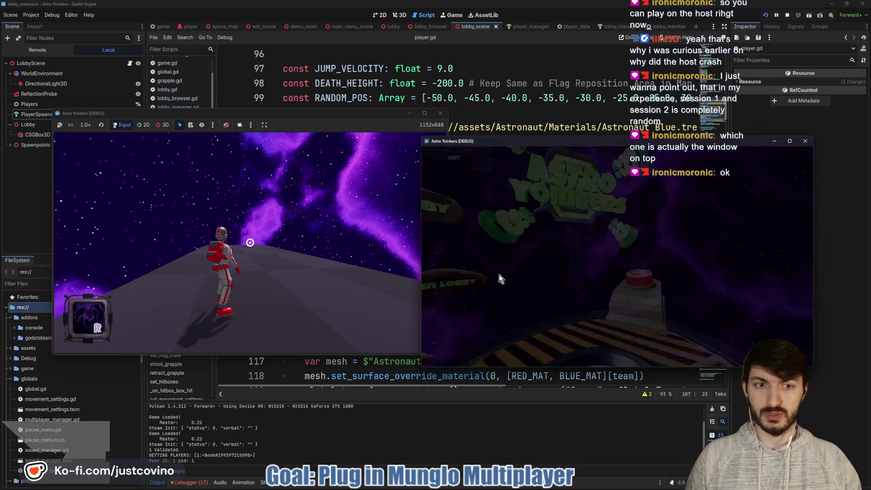
pyautogui.click(593, 186)
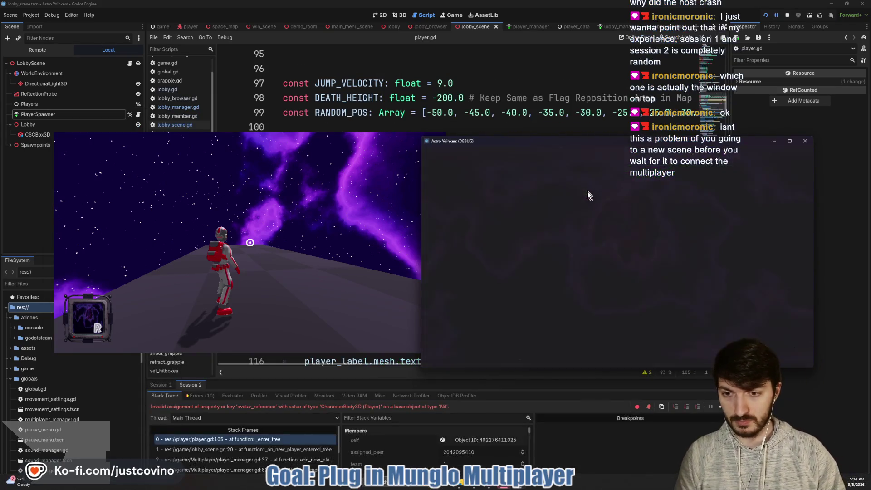
# Compare both debug sessions' errors and the running game's remote scene tree
pyautogui.click(284, 402)
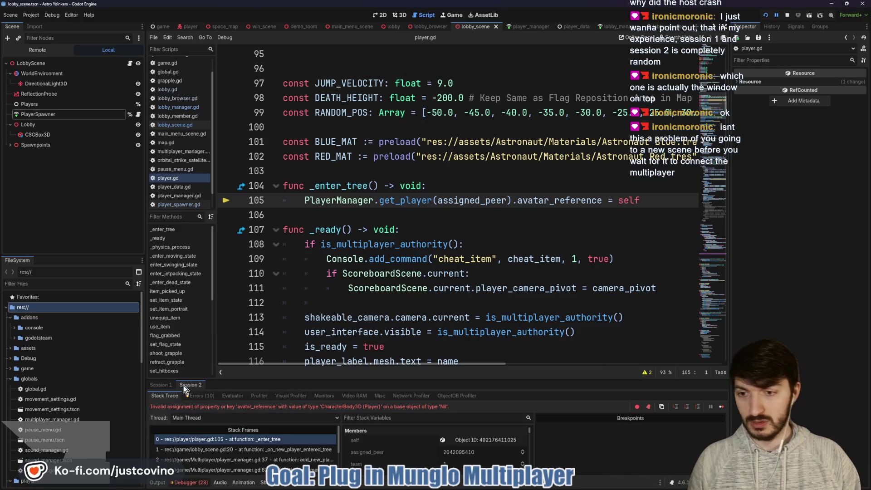
pyautogui.click(161, 385)
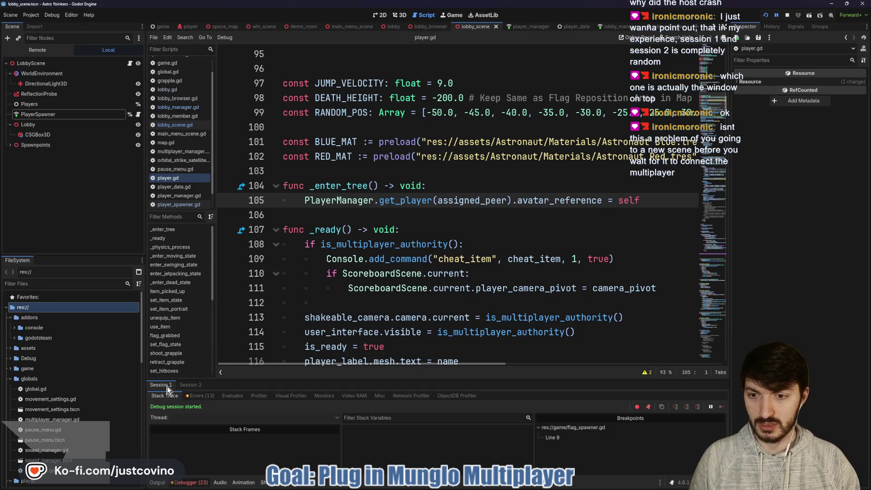
pyautogui.click(190, 384)
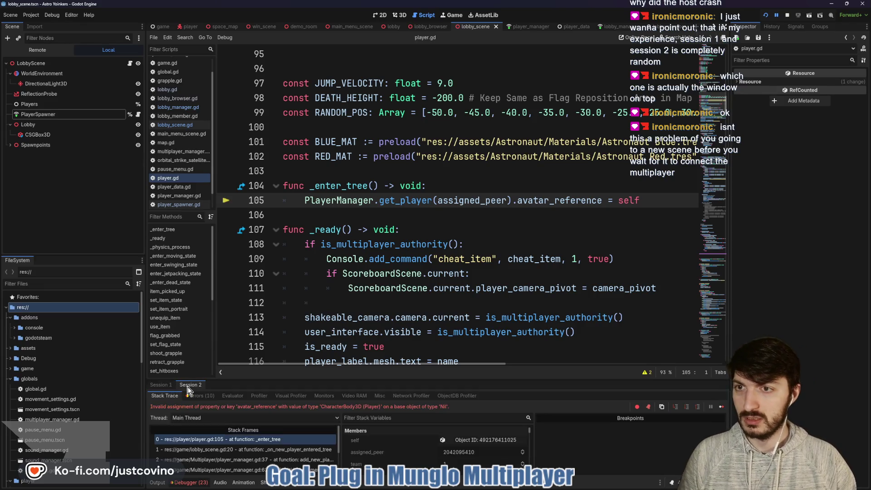
pyautogui.click(31, 50)
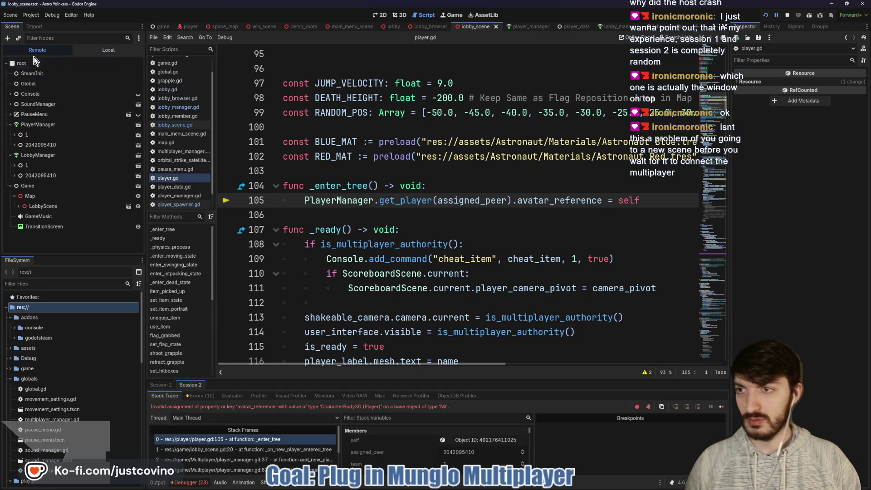
pyautogui.click(163, 384)
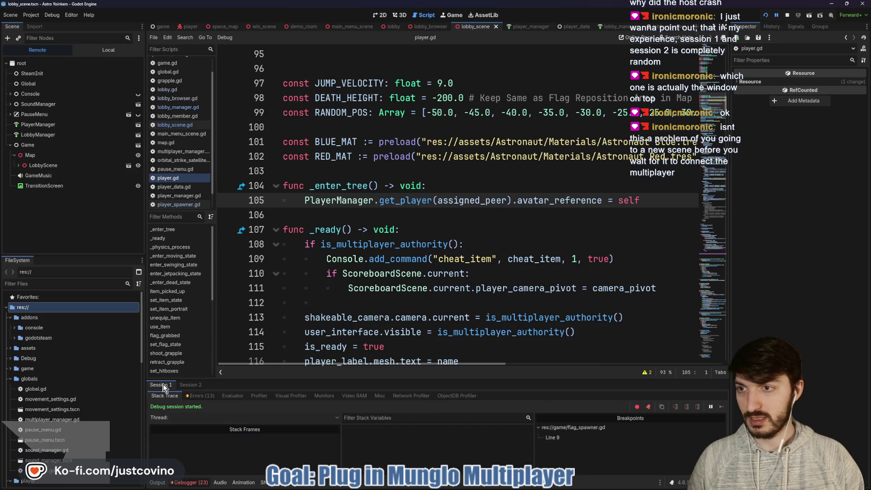
# Enlarge the second session's stack trace and select the lobby_manager.gd line 133 frame
pyautogui.click(187, 384)
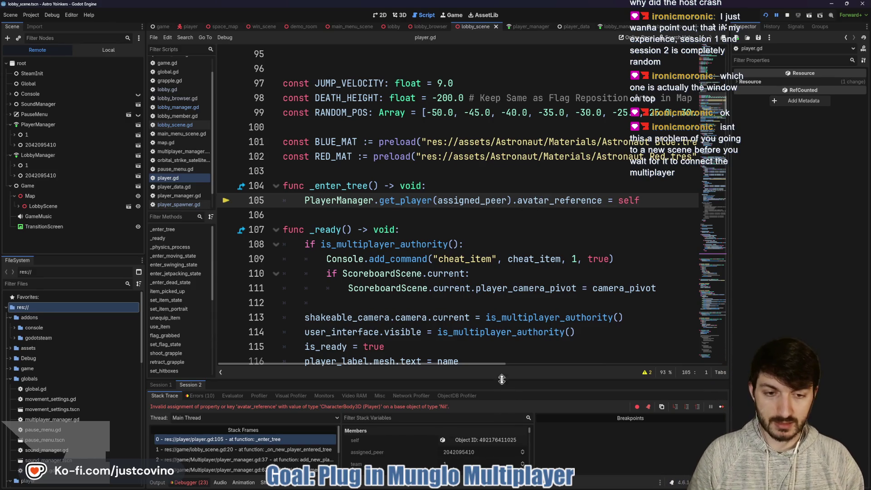
pyautogui.moveTo(502, 379); pyautogui.dragTo(507, 232)
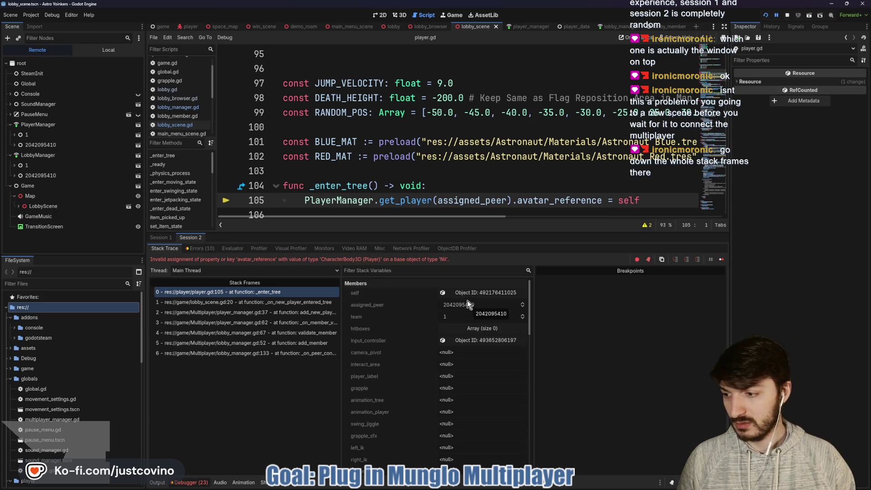
pyautogui.click(289, 353)
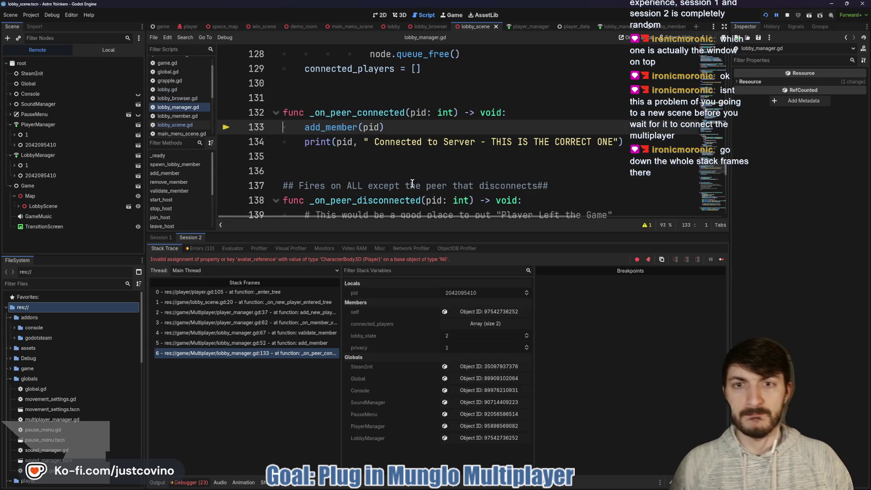
# Inspect frames add_member 52, validate_member 67, player_manager.gd 62, add_new_player_data 37, lobby_scene.gd 20
pyautogui.click(285, 344)
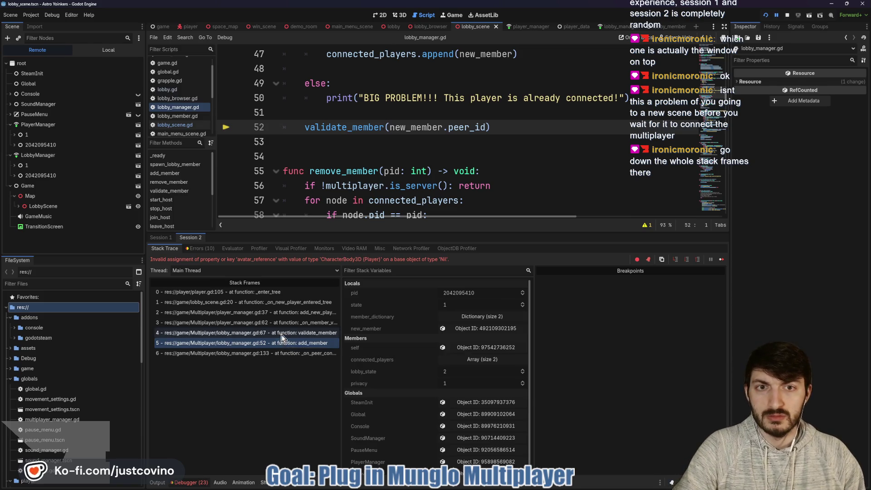
pyautogui.click(281, 334)
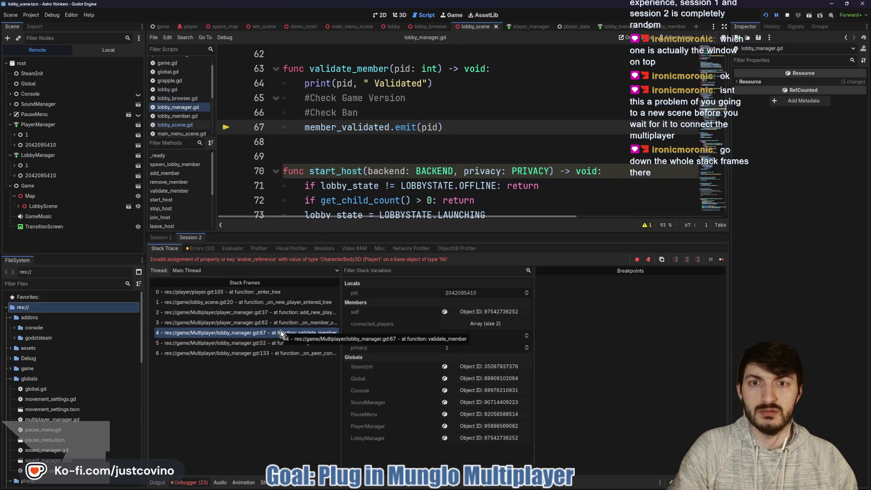
pyautogui.click(284, 325)
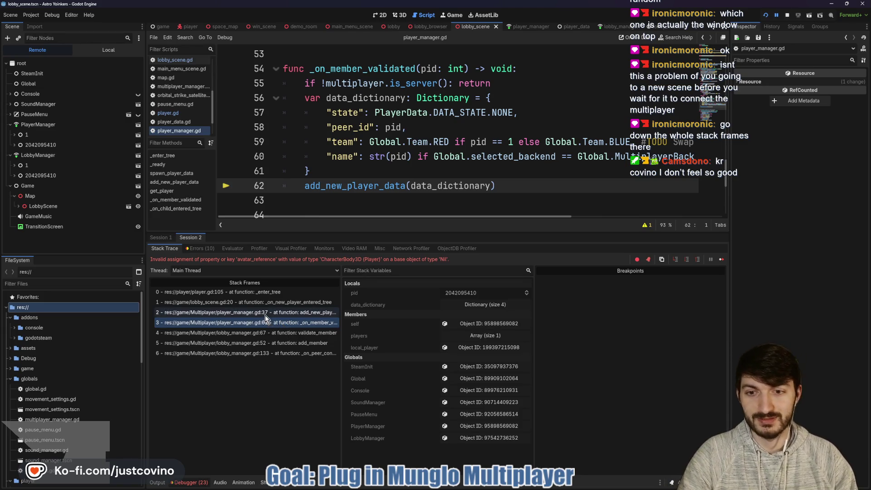
pyautogui.click(266, 314)
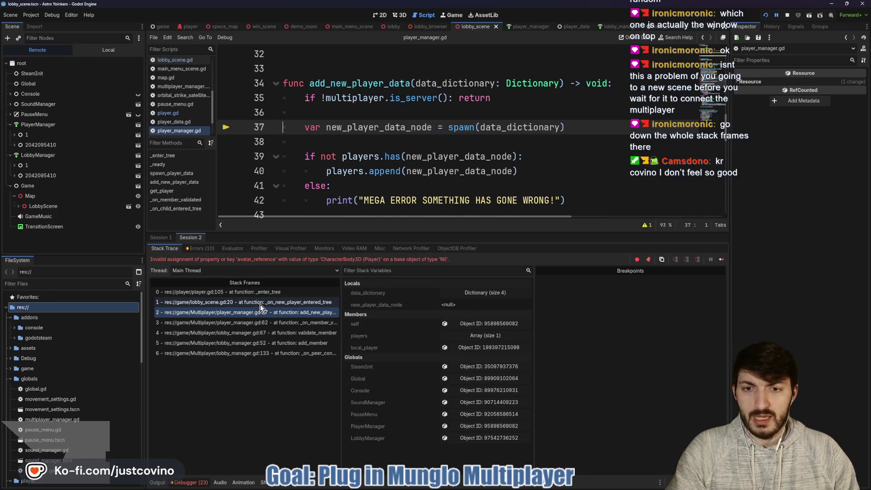
pyautogui.click(260, 303)
# Stop the game and give the script editor its height back
pyautogui.scroll(-3, 443, 144)
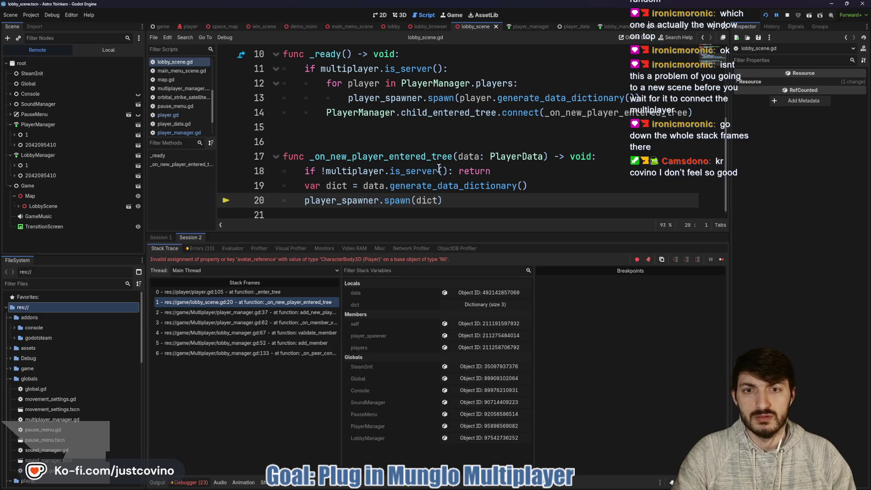
pyautogui.click(787, 13)
pyautogui.moveTo(467, 232); pyautogui.dragTo(459, 380)
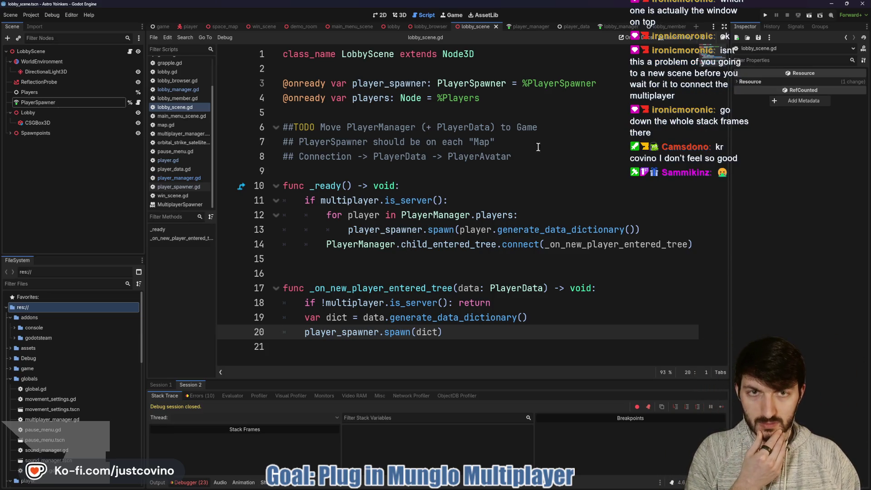
# Comment out the Global.change_map call on line 100 of join_lobby in lobby_browser.gd
pyautogui.click(429, 26)
pyautogui.scroll(-1, 410, 271)
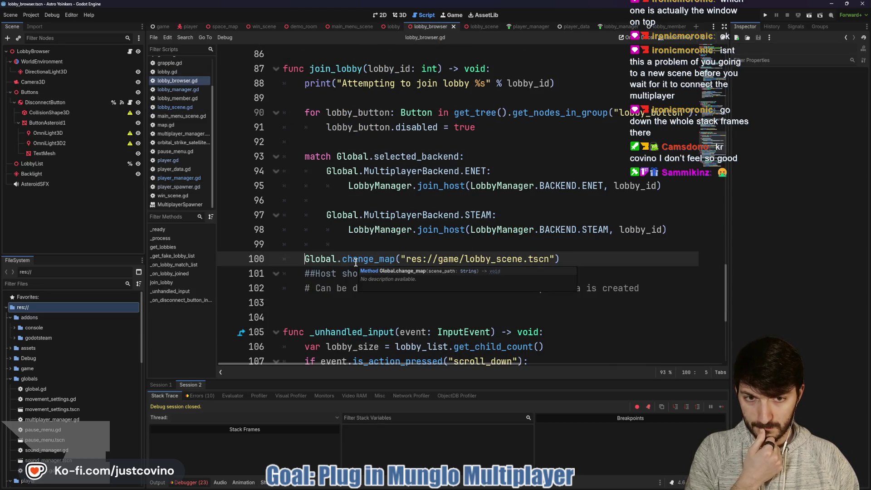
pyautogui.scroll(1, 338, 246)
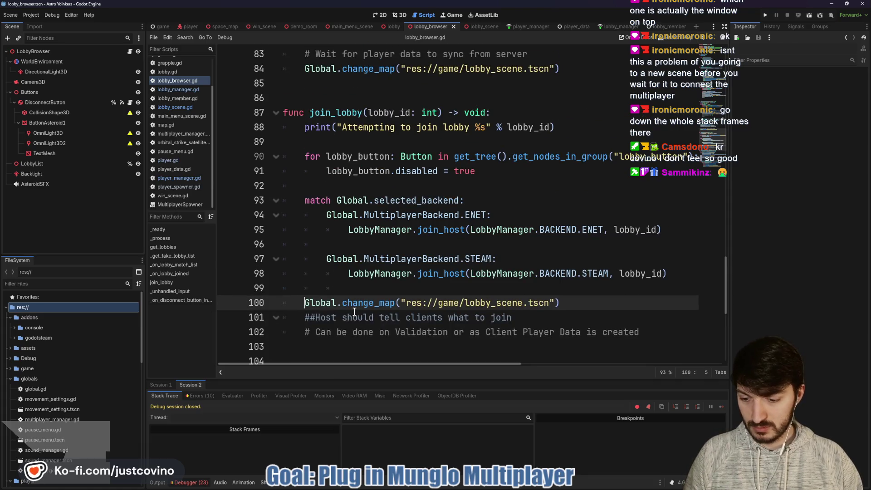
pyautogui.write('#')
pyautogui.moveTo(565, 302)
pyautogui.mouseDown()
pyautogui.moveTo(424, 295)
pyautogui.moveTo(310, 303)
pyautogui.mouseUp()
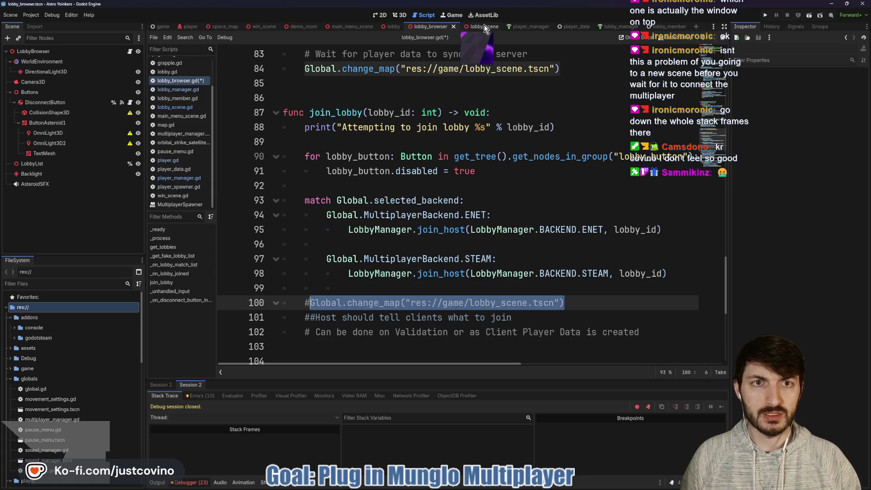
# Uncomment Global.change_map on line 113 of join_host in lobby_manager.gd and run the project
pyautogui.click(616, 28)
pyautogui.scroll(-9, 399, 177)
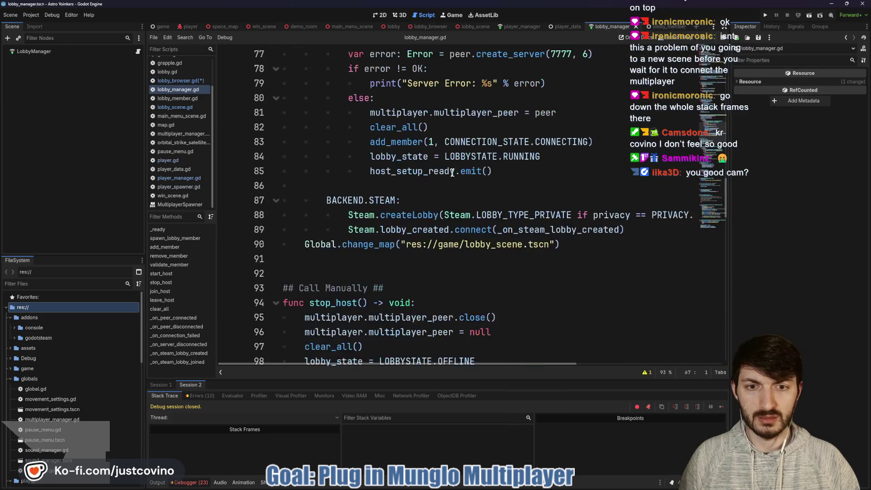
pyautogui.scroll(-4, 393, 192)
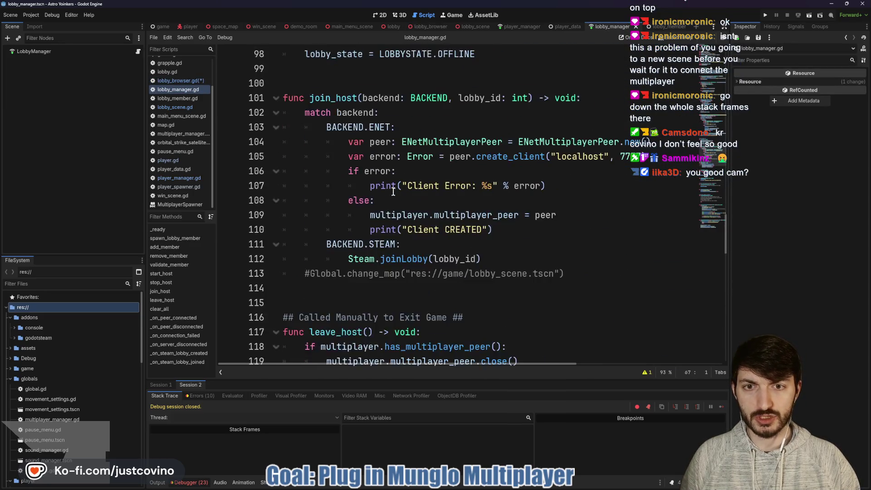
pyautogui.click(312, 231)
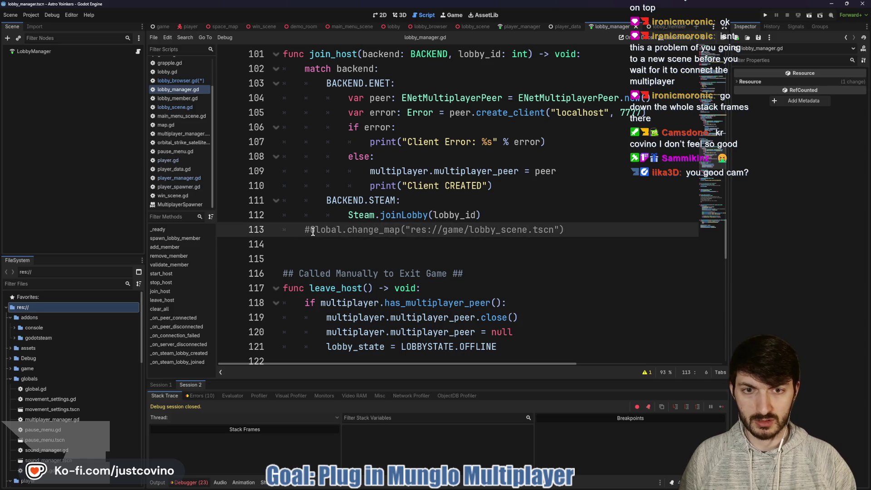
pyautogui.press('BackSpace')
pyautogui.click(353, 243)
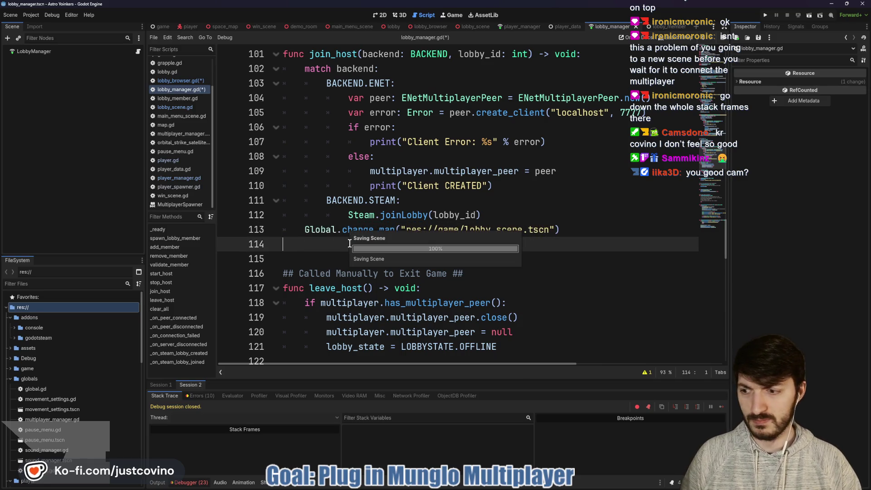
pyautogui.click(771, 15)
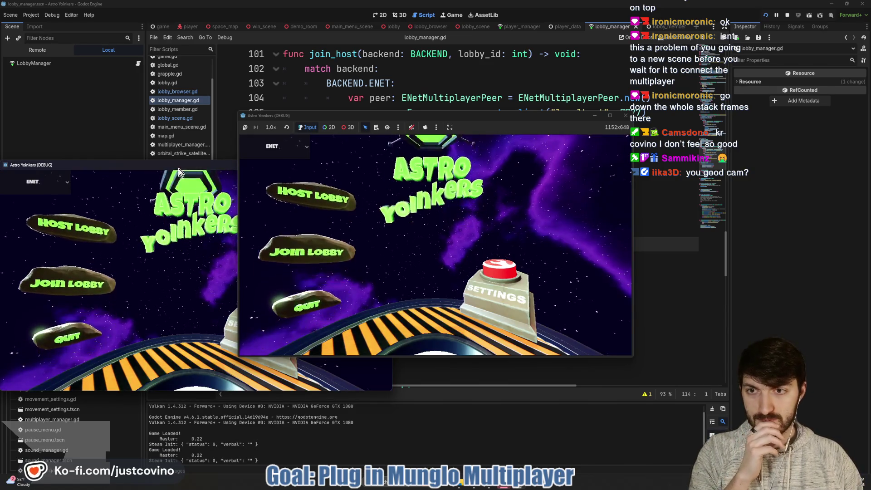
# Place the two game windows side by side and host a lobby from one
pyautogui.moveTo(179, 168); pyautogui.dragTo(608, 137)
pyautogui.moveTo(491, 118); pyautogui.dragTo(283, 125)
pyautogui.click(110, 219)
pyautogui.click(221, 211)
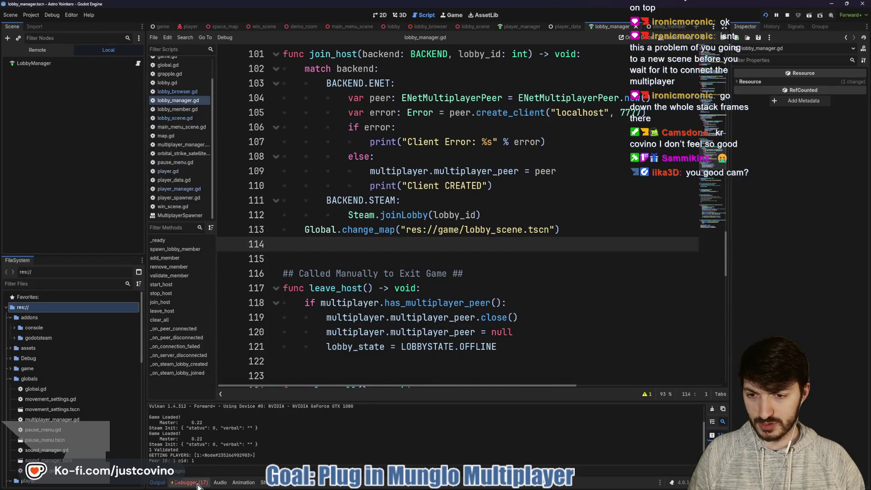
# Show the first debug session's remote scene tree in the Scene dock
pyautogui.click(190, 482)
pyautogui.click(161, 385)
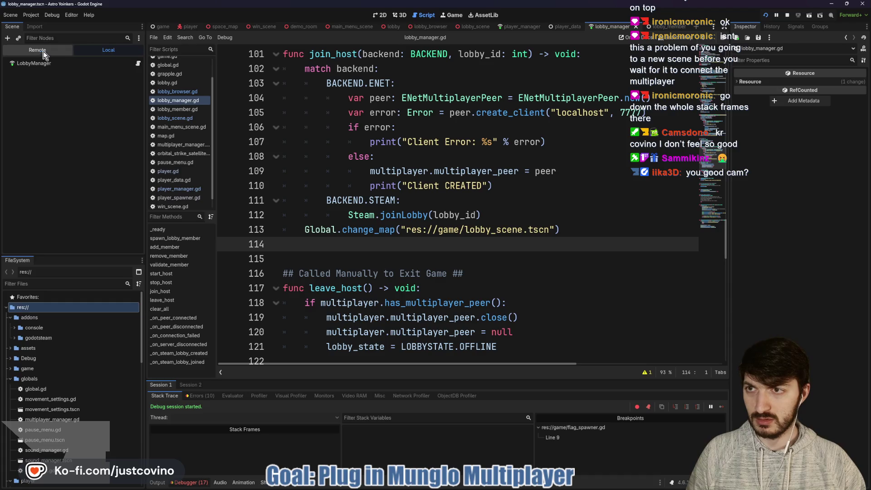
pyautogui.click(58, 51)
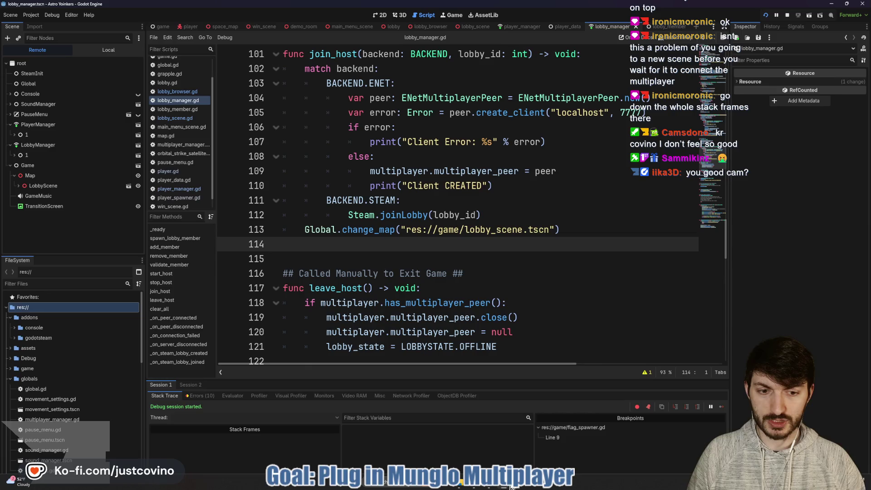
# Join Fake Lobby 18 from the other game window
pyautogui.click(511, 486)
pyautogui.click(505, 269)
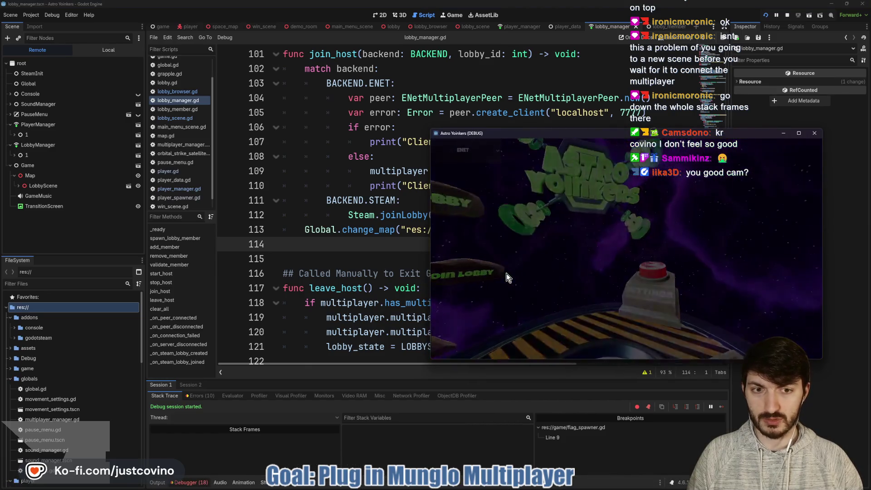
pyautogui.click(644, 176)
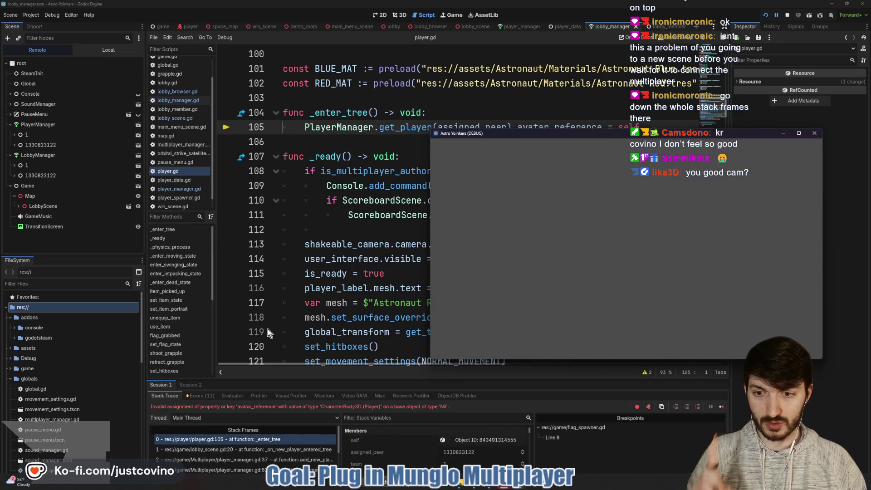
# Compare debug sessions 2 and 1, enlarge the debugger, and inspect the add_new_player_data stack frame
pyautogui.click(190, 385)
pyautogui.click(164, 387)
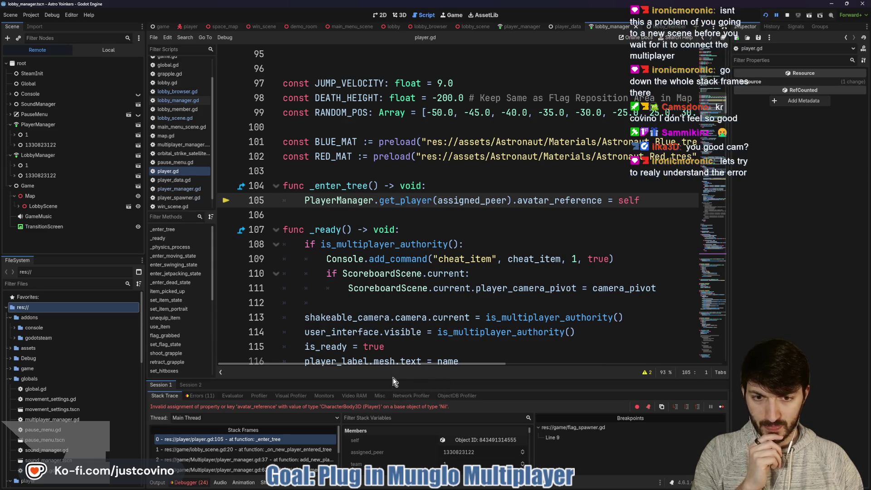
pyautogui.moveTo(394, 380); pyautogui.dragTo(394, 281)
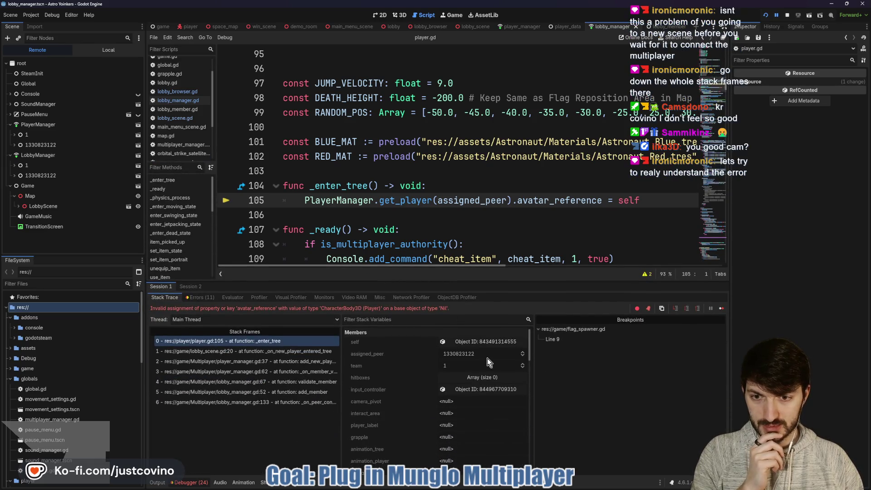
pyautogui.click(282, 362)
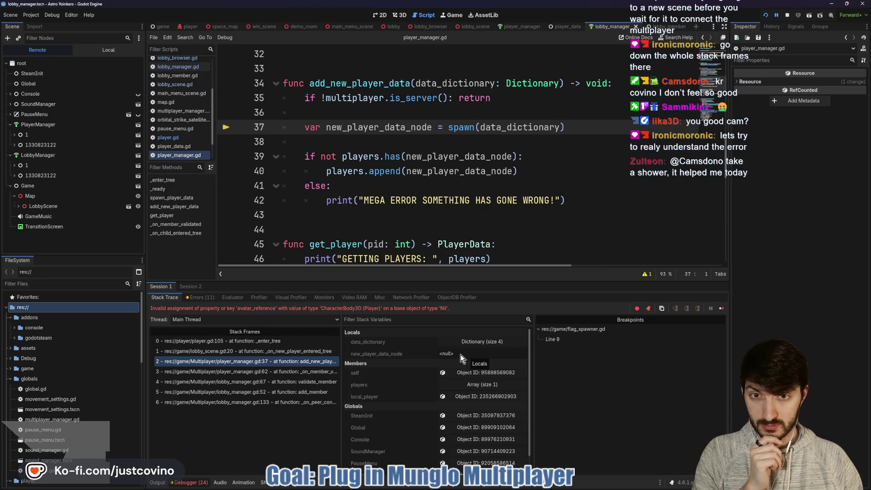
# Inspect the line 62 frame and get_player's uses of players, then show the Output log
pyautogui.moveTo(468, 125)
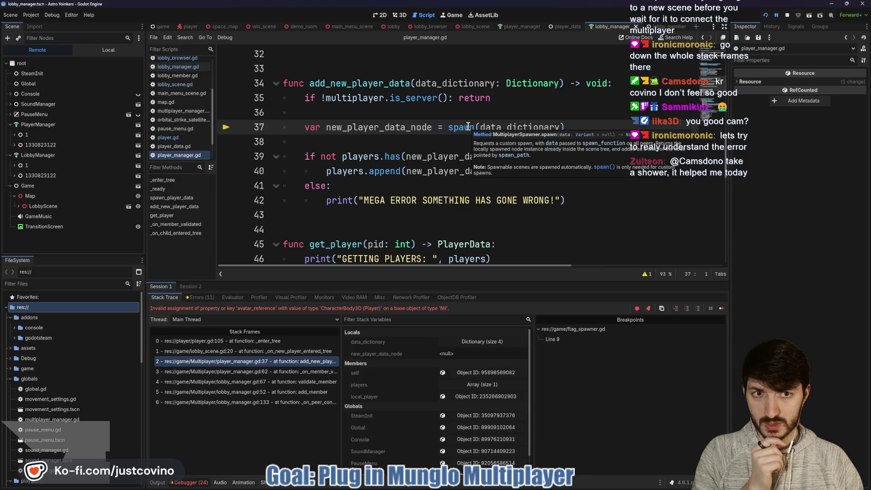
pyautogui.click(308, 375)
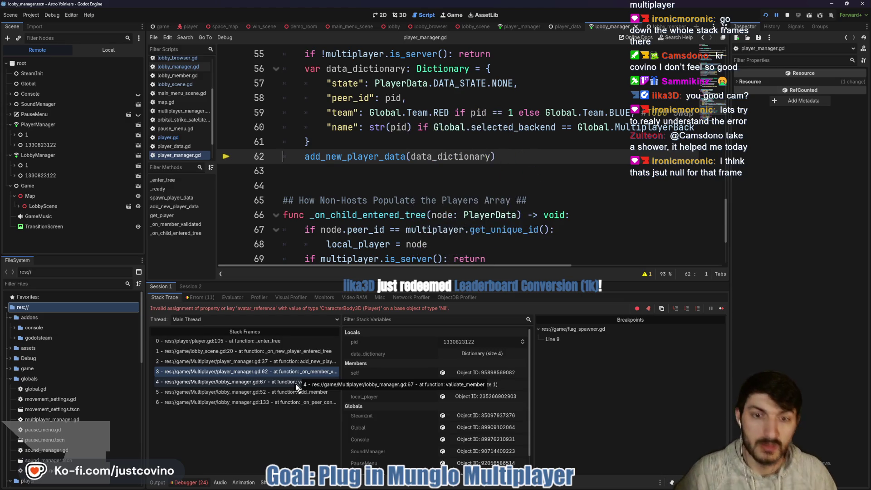
pyautogui.click(310, 341)
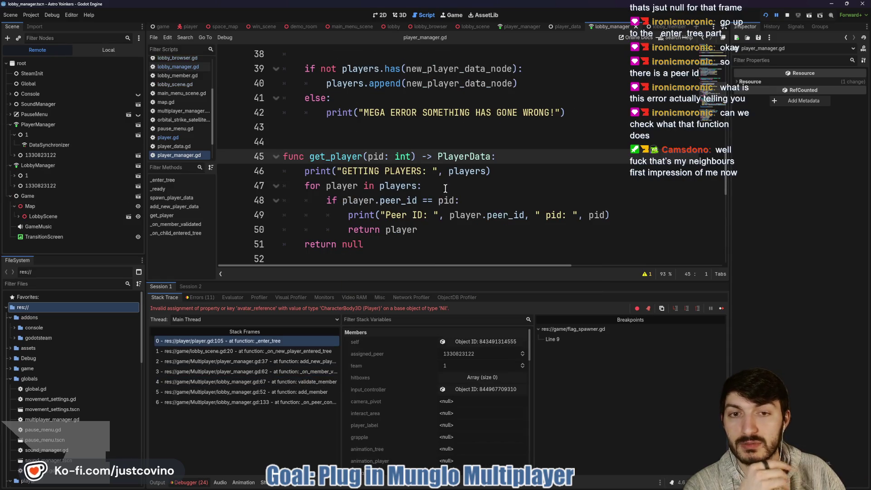
pyautogui.doubleClick(391, 187)
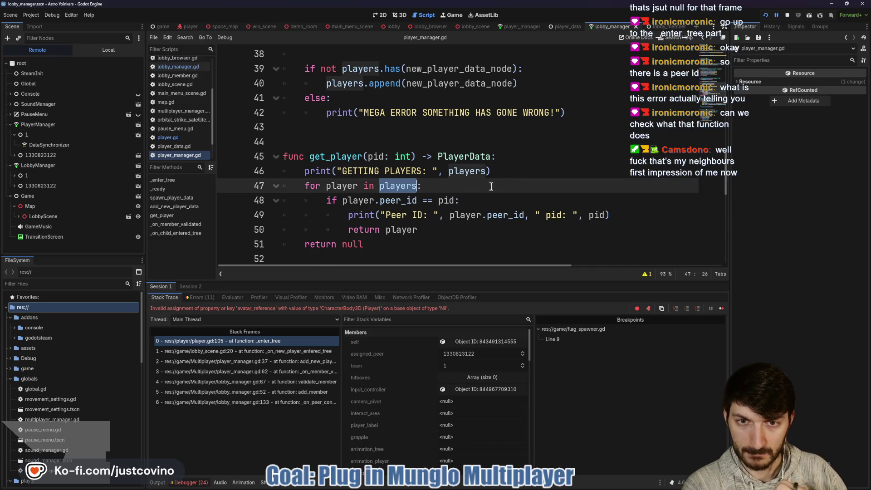
pyautogui.click(158, 482)
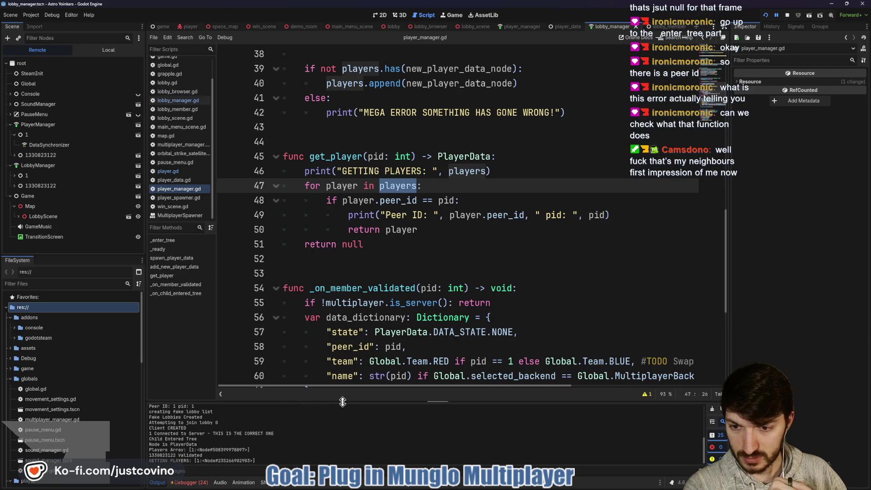
# Enlarge the Output panel and review player_manager.gd's functions, including the Array[PlayerData] players declaration
pyautogui.moveTo(309, 402); pyautogui.dragTo(306, 297)
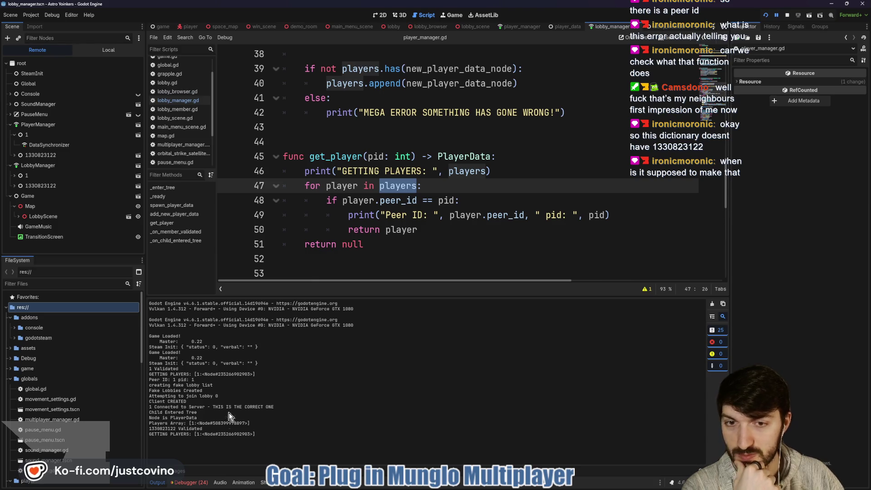
pyautogui.scroll(3, 457, 226)
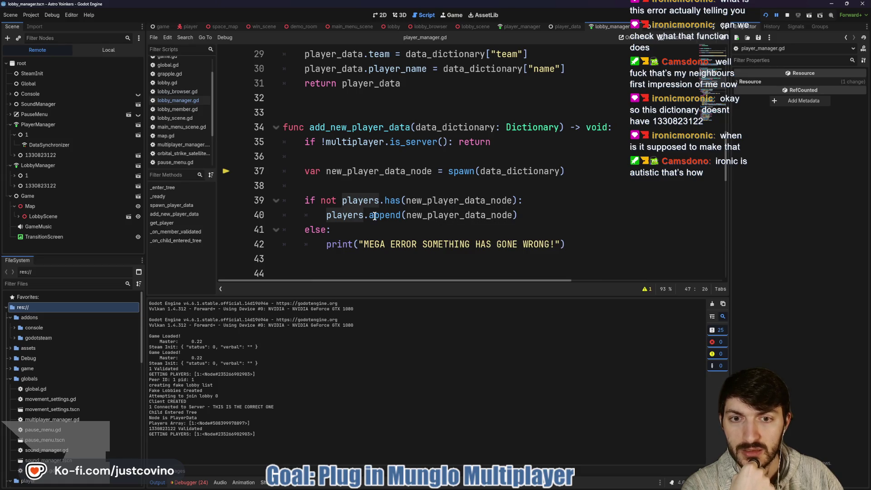
pyautogui.moveTo(374, 215)
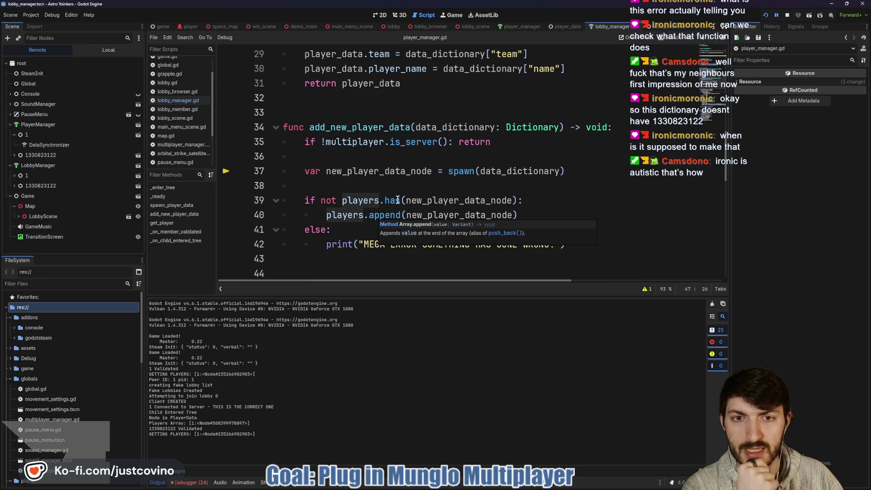
pyautogui.moveTo(393, 200)
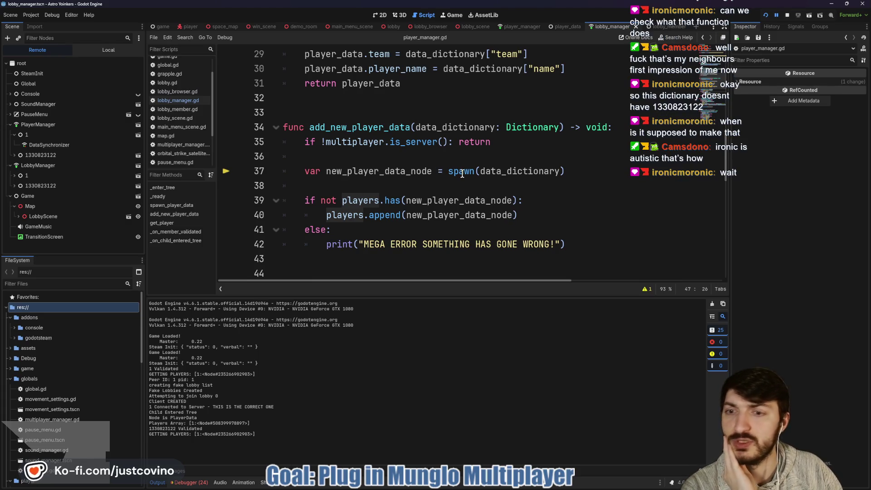
pyautogui.moveTo(462, 174)
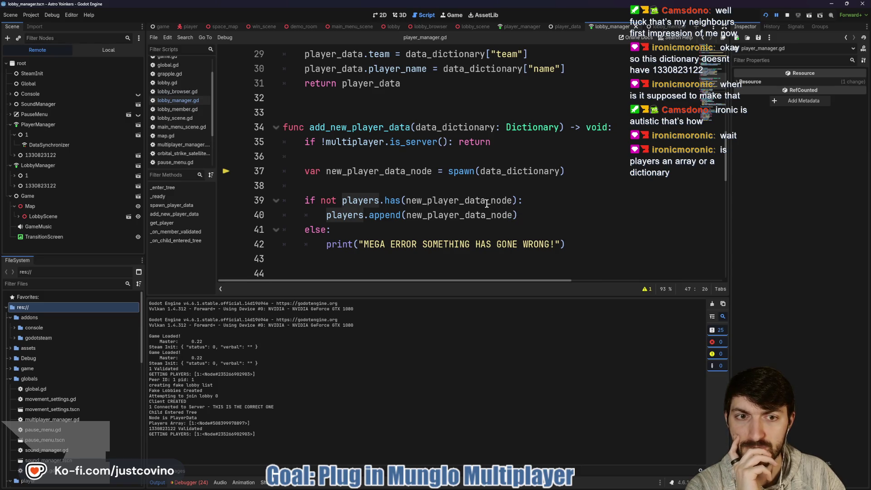
pyautogui.moveTo(488, 204)
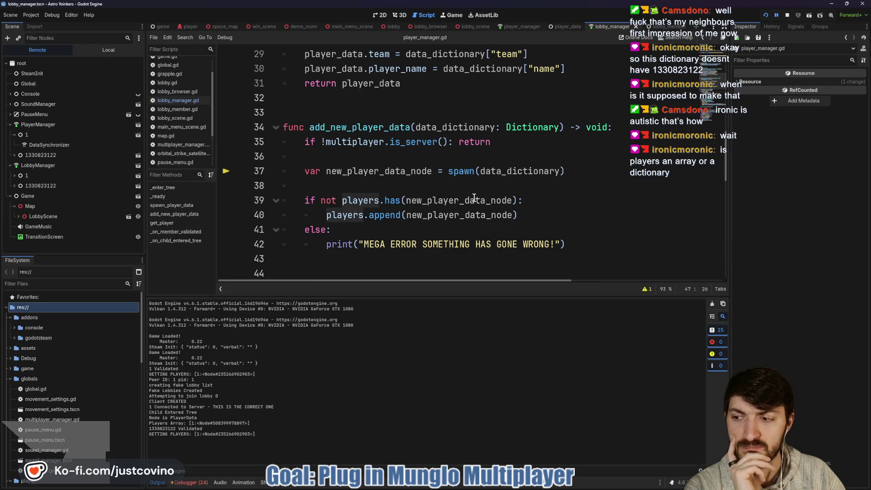
pyautogui.scroll(10, 574, 188)
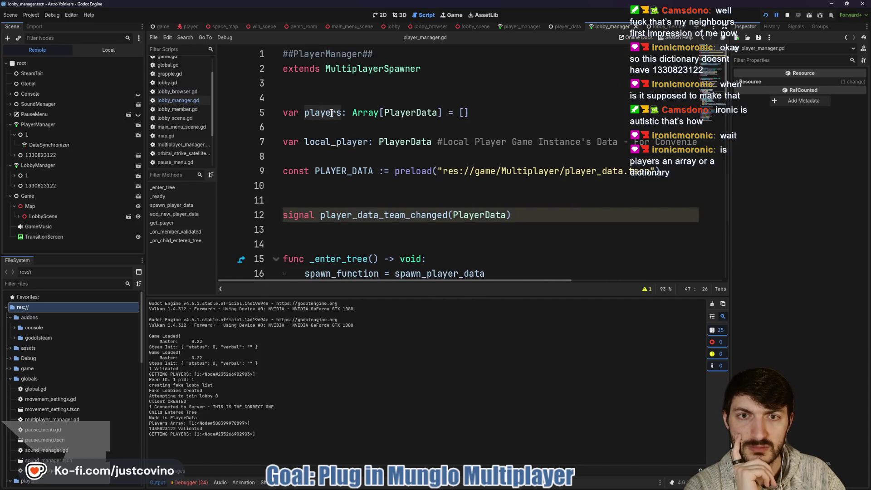
# Examine the PlayerData players type, the spawn call on line 37, and the players check on lines 39–40
pyautogui.doubleClick(408, 113)
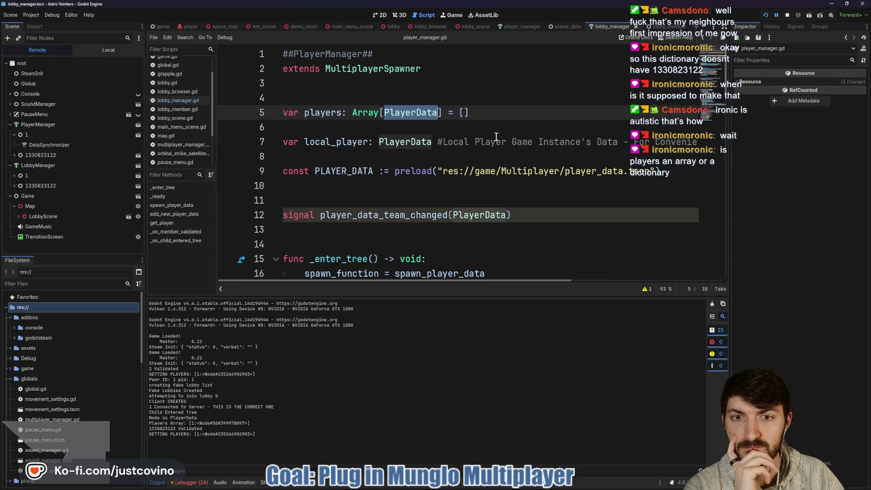
pyautogui.scroll(-10, 496, 137)
pyautogui.scroll(-1, 496, 136)
pyautogui.scroll(1, 493, 137)
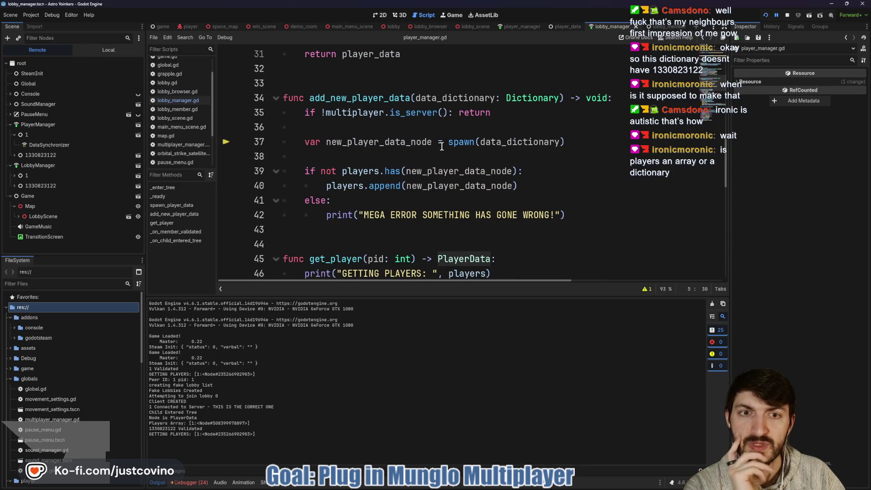
pyautogui.moveTo(565, 142); pyautogui.dragTo(304, 142)
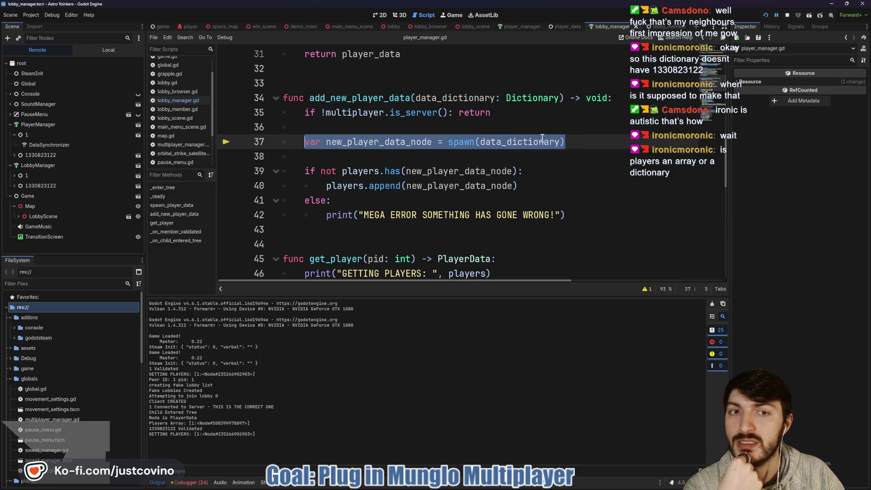
pyautogui.doubleClick(456, 144)
pyautogui.click(371, 160)
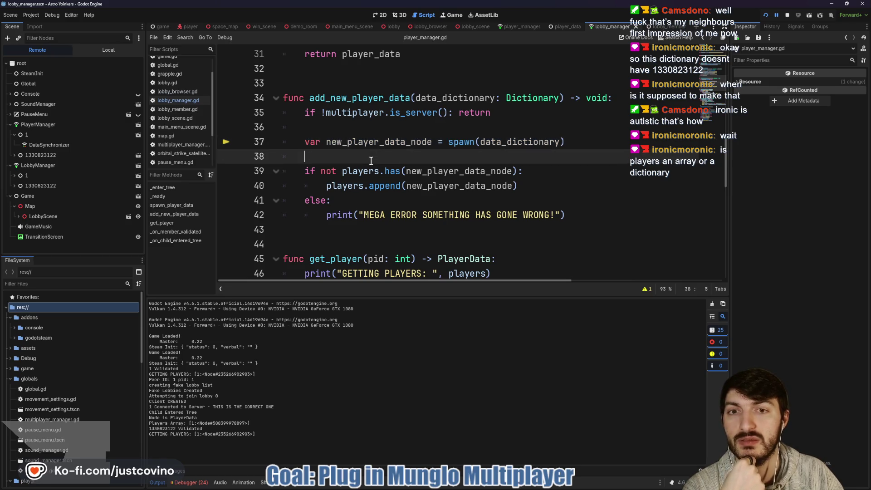
pyautogui.moveTo(521, 186)
pyautogui.mouseDown()
pyautogui.moveTo(317, 183)
pyautogui.moveTo(298, 164)
pyautogui.moveTo(448, 140)
pyautogui.moveTo(572, 139)
pyautogui.mouseUp()
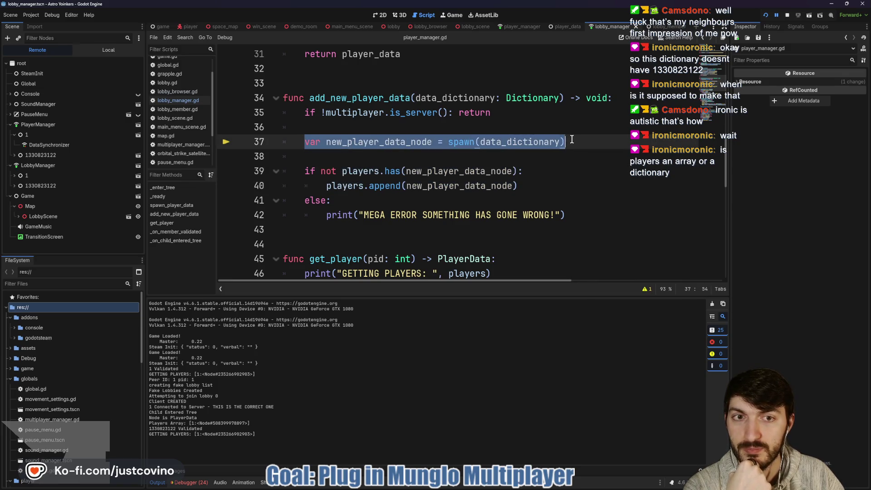
pyautogui.moveTo(464, 143)
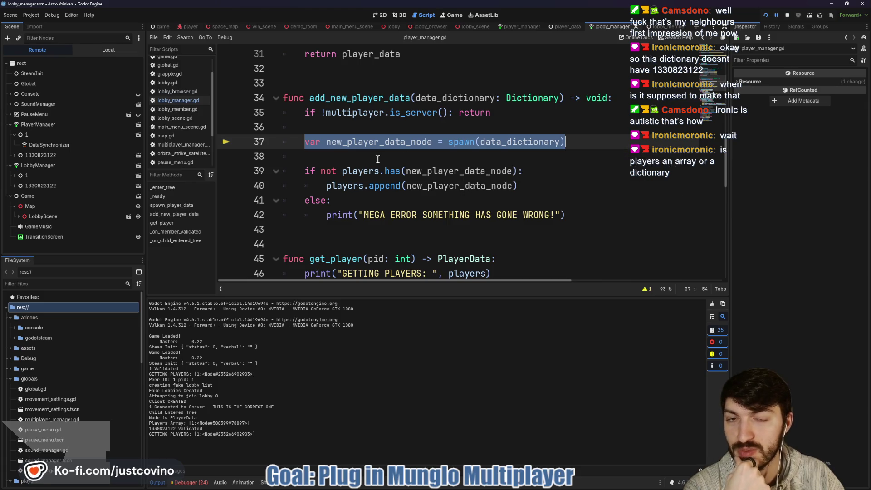
pyautogui.click(363, 160)
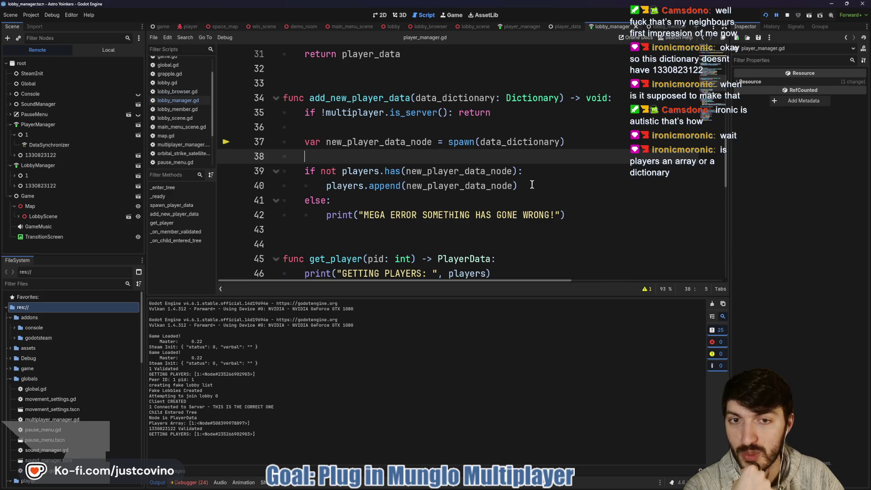
pyautogui.moveTo(532, 186); pyautogui.dragTo(284, 171)
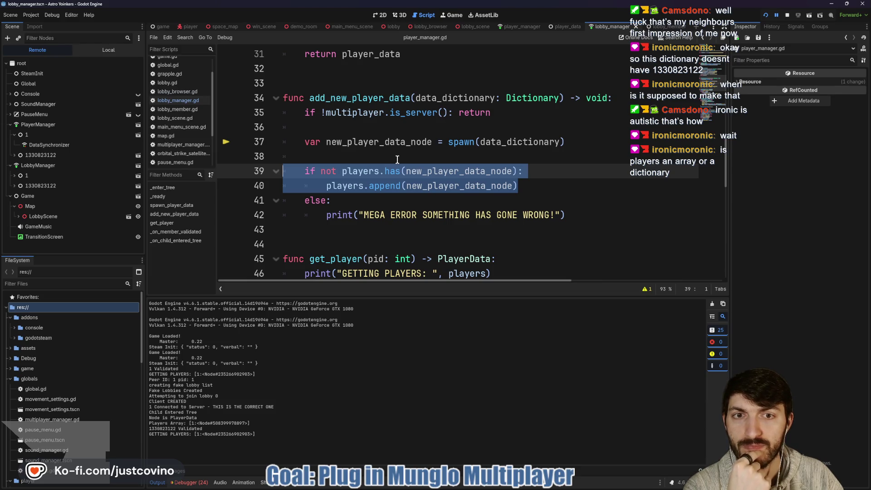
# Revisit the line 37 spawn call, put the caret on empty line 38, and stop the game
pyautogui.click(461, 140)
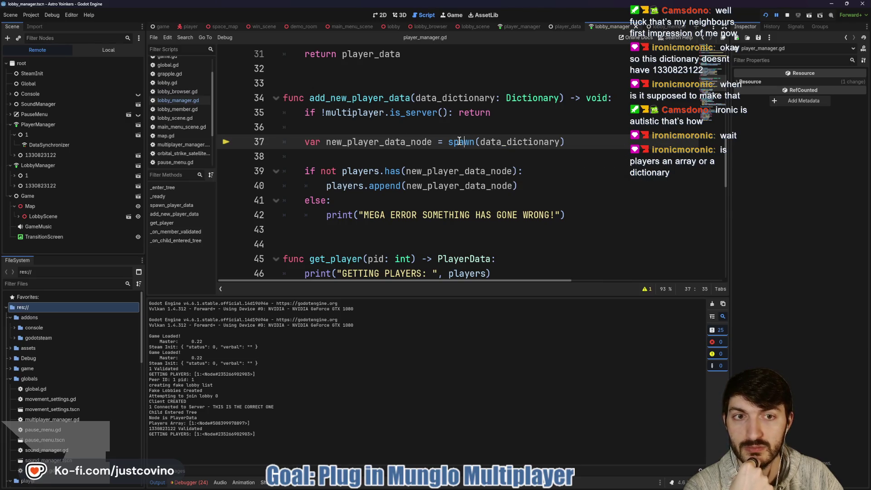
pyautogui.moveTo(457, 140)
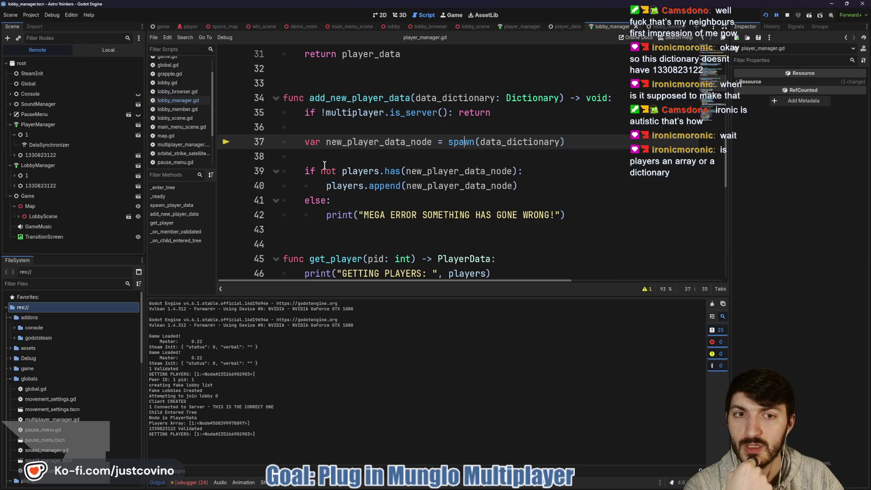
pyautogui.doubleClick(459, 141)
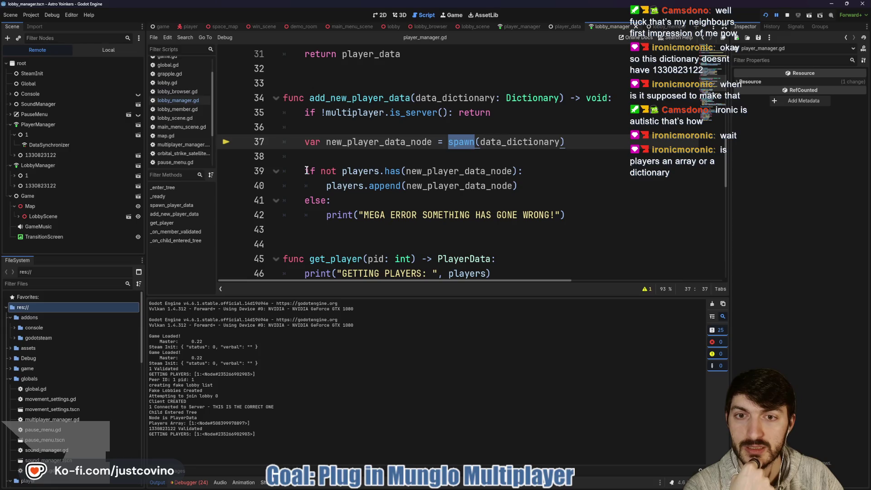
pyautogui.moveTo(305, 170); pyautogui.dragTo(539, 185)
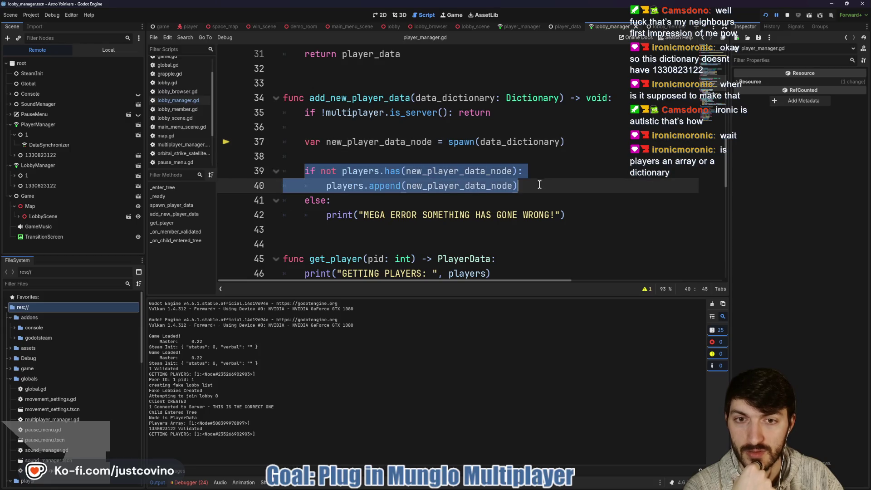
pyautogui.click(364, 156)
pyautogui.click(787, 15)
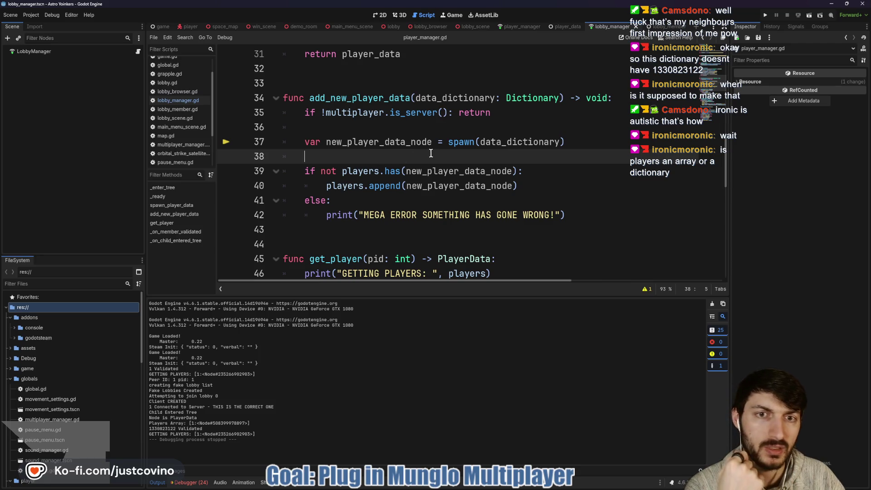
# Begin typing print(new_pl on empty line 38 below the spawn call
pyautogui.moveTo(457, 142)
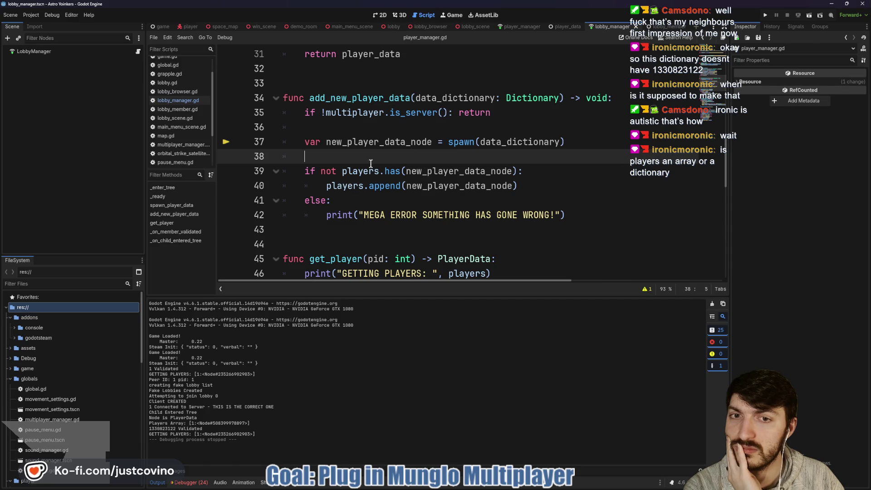
pyautogui.moveTo(370, 163)
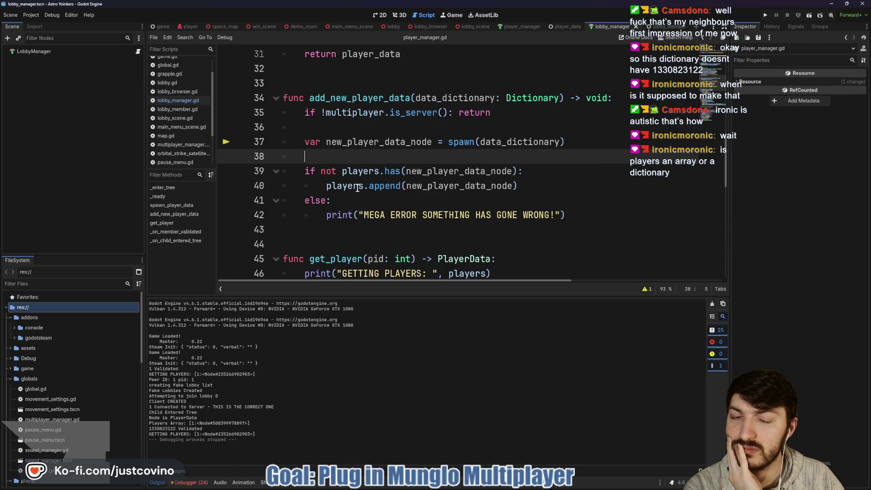
pyautogui.moveTo(357, 188)
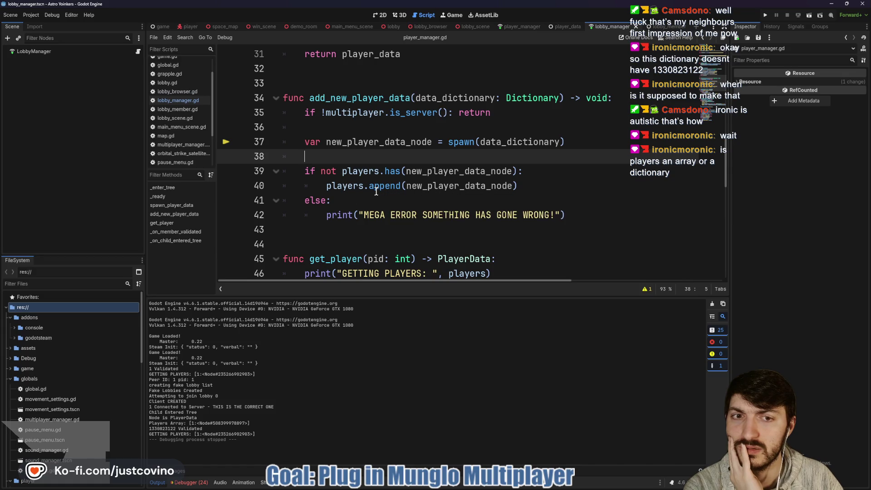
pyautogui.scroll(10, 376, 191)
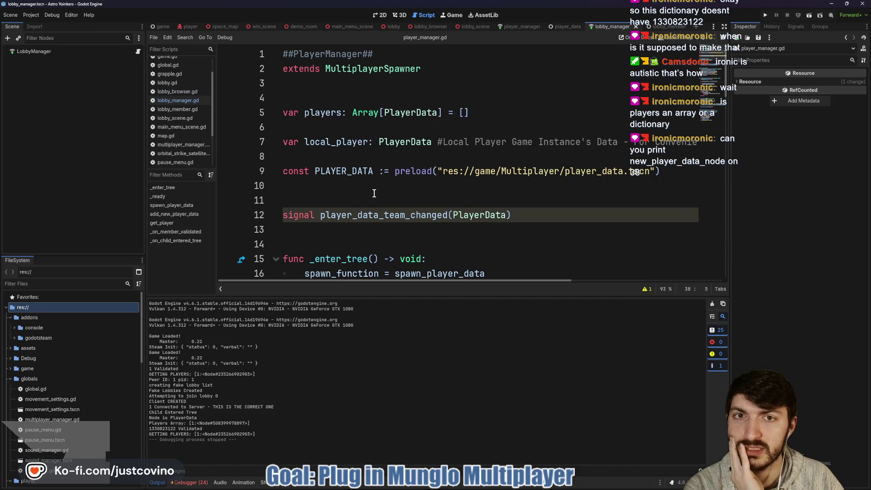
pyautogui.scroll(-4, 374, 193)
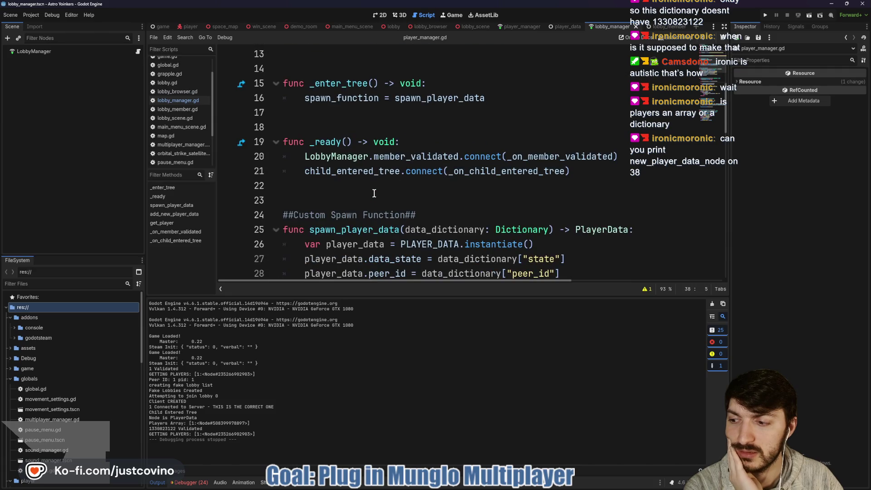
pyautogui.scroll(-5, 358, 198)
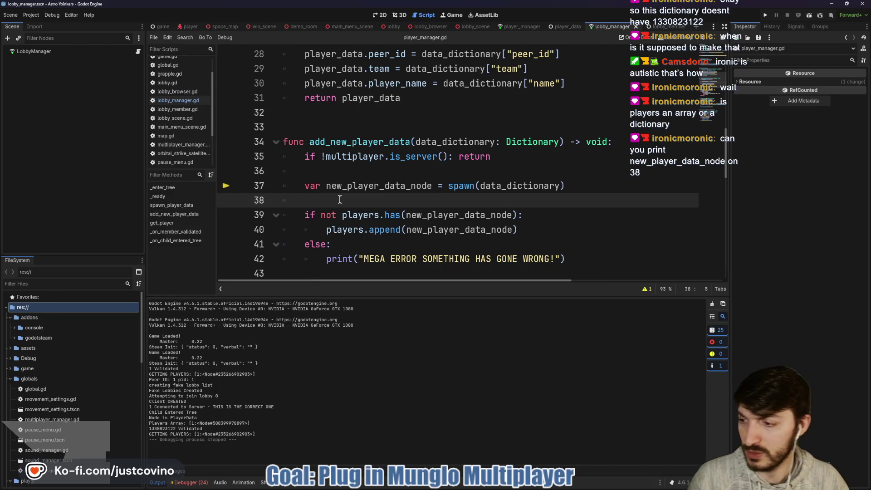
pyautogui.write('print')
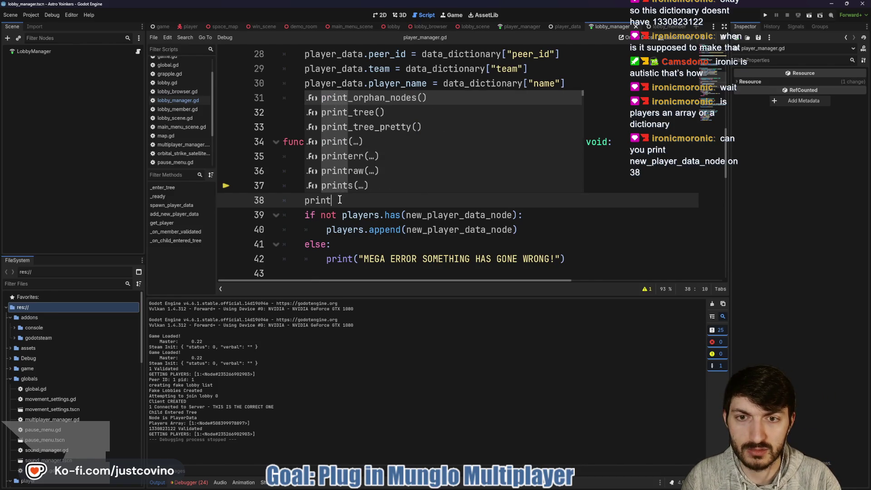
pyautogui.write('(new_pl')
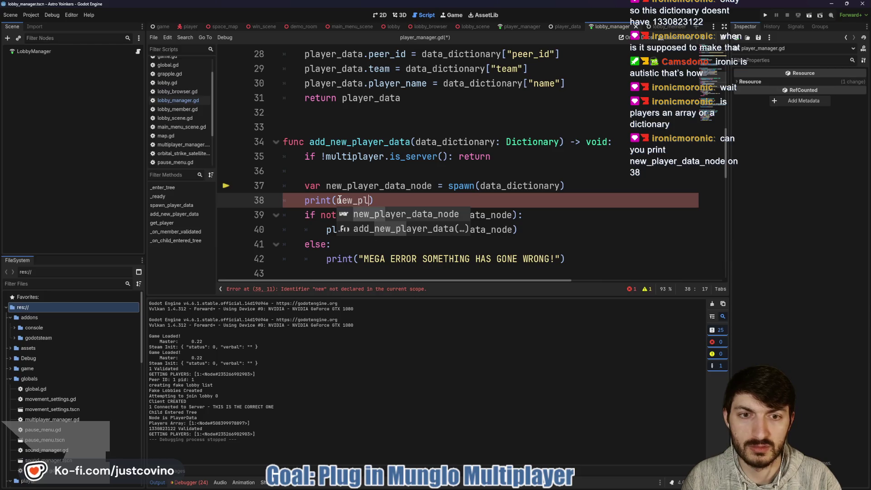
# Complete line 38 as print(new_player_data_node), save player_manager.gd, and relaunch the game
pyautogui.press('Return')
pyautogui.hotkey('ctrl', 's')
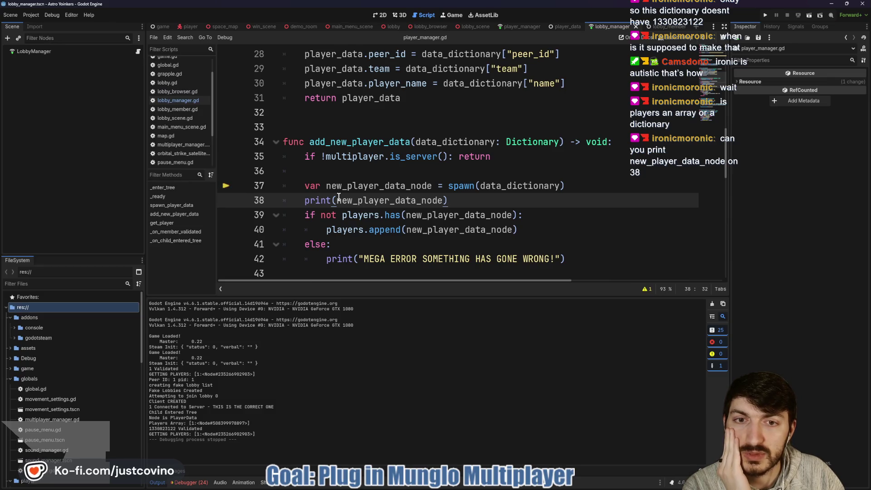
pyautogui.click(513, 185)
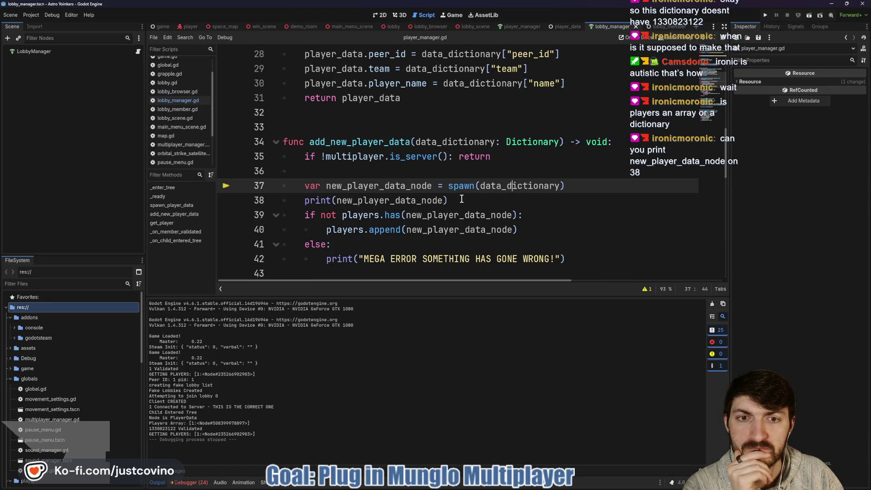
pyautogui.click(765, 16)
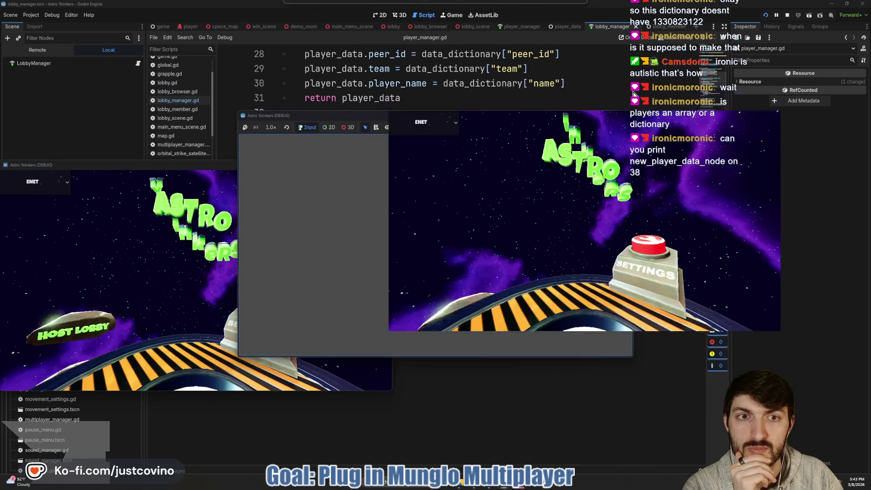
# Arrange both game windows and host a lobby with a chosen privacy from the first instance
pyautogui.moveTo(467, 115); pyautogui.dragTo(363, 63)
pyautogui.moveTo(110, 170); pyautogui.dragTo(599, 162)
pyautogui.moveTo(431, 61)
pyautogui.mouseDown()
pyautogui.moveTo(303, 161)
pyautogui.moveTo(335, 118)
pyautogui.mouseUp()
pyautogui.click(118, 211)
pyautogui.click(239, 215)
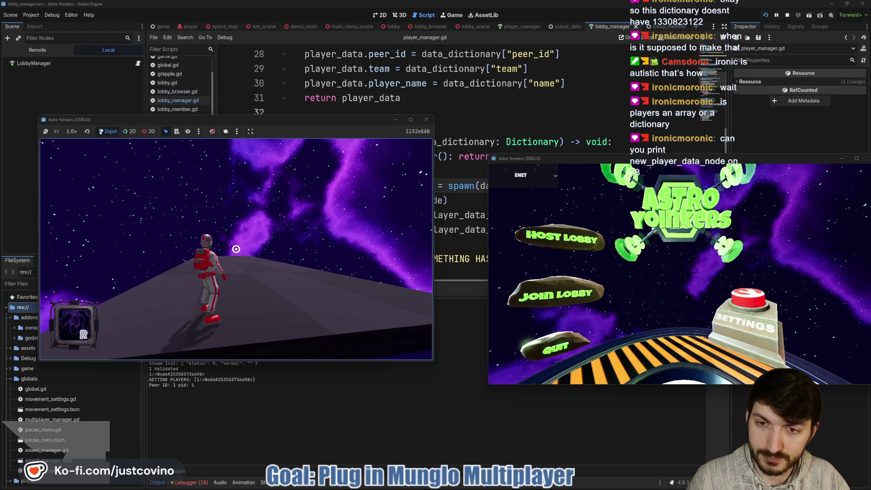
# Join Fake Lobby 96 from the second instance and return to the editor at the error
pyautogui.moveTo(261, 120); pyautogui.dragTo(260, 66)
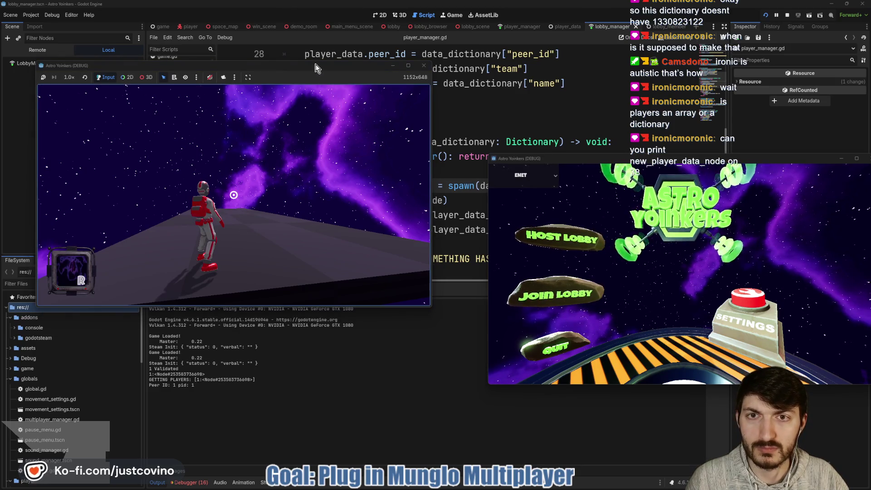
pyautogui.moveTo(279, 222)
pyautogui.mouseDown()
pyautogui.moveTo(285, 248)
pyautogui.moveTo(311, 45)
pyautogui.mouseUp()
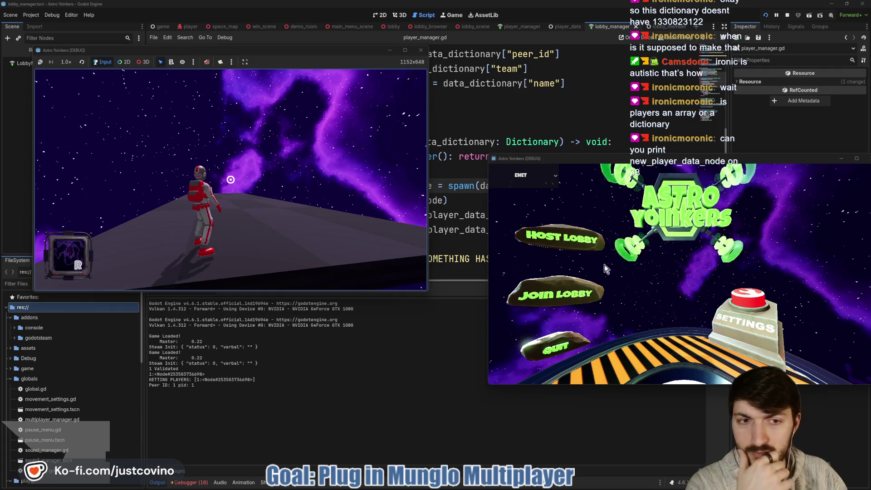
pyautogui.click(556, 303)
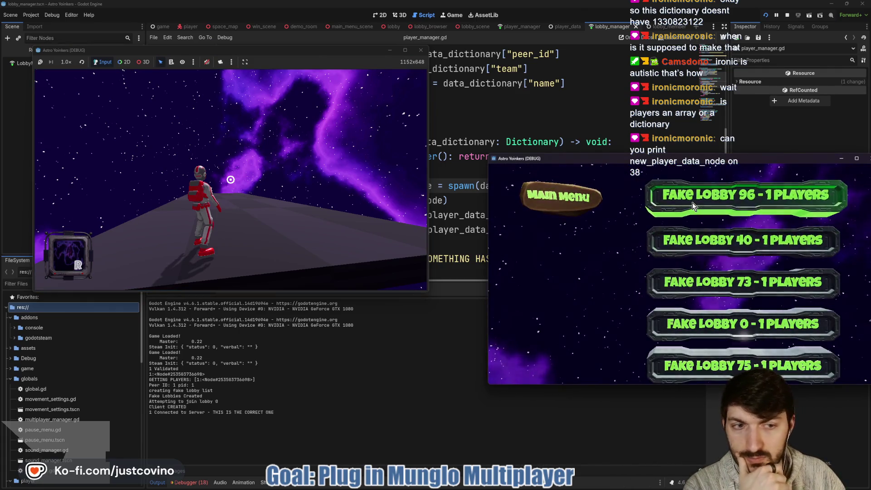
pyautogui.click(692, 202)
pyautogui.click(233, 447)
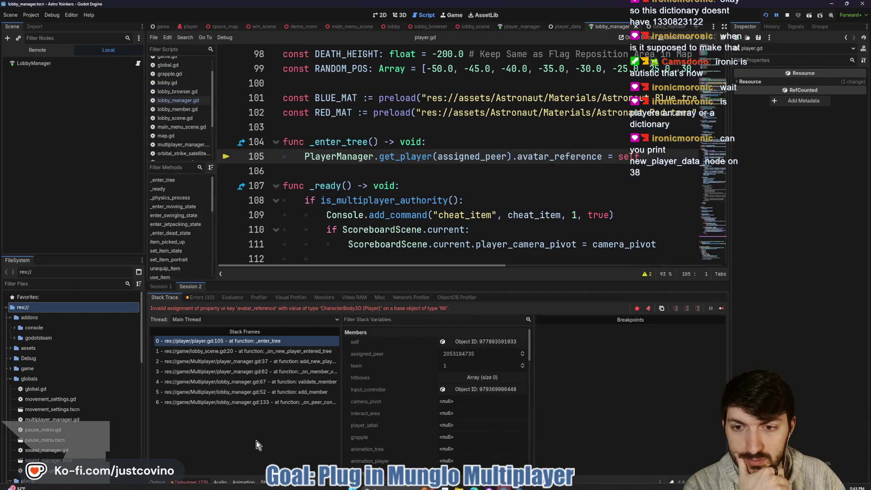
# Switch the bottom panel to the Output log to read the run's printed lines
pyautogui.click(158, 483)
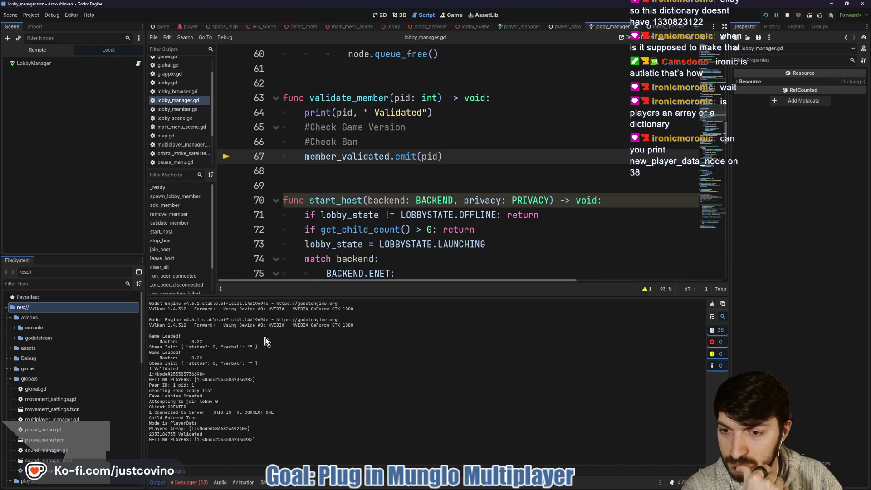
# Return to player_manager.gd and select new_player_data_node on line 38 of add_new_player_data
pyautogui.scroll(4, 356, 228)
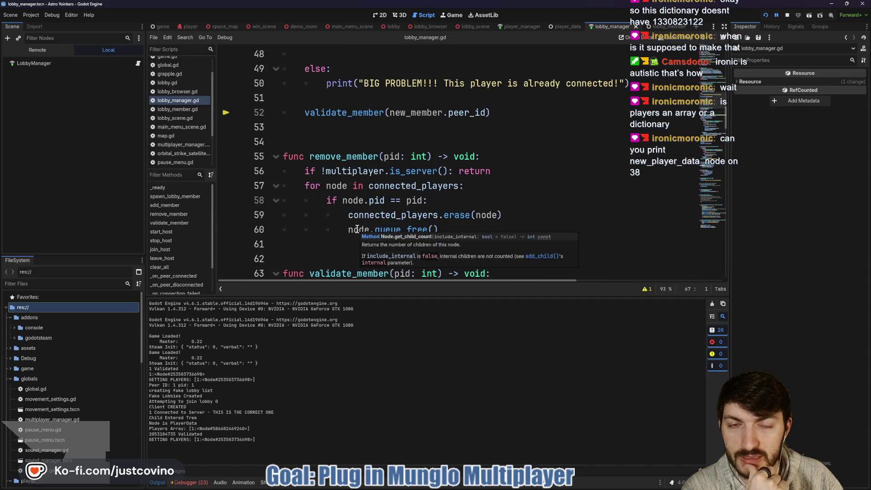
pyautogui.scroll(3, 359, 226)
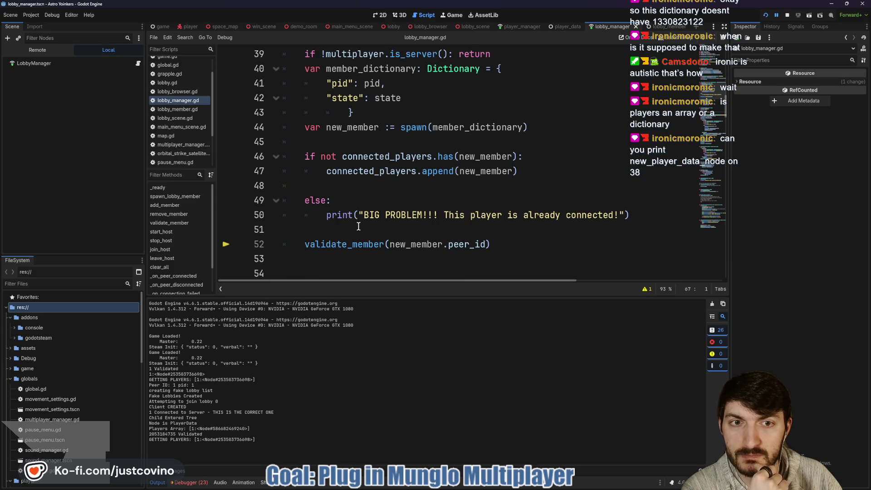
pyautogui.scroll(1, 358, 226)
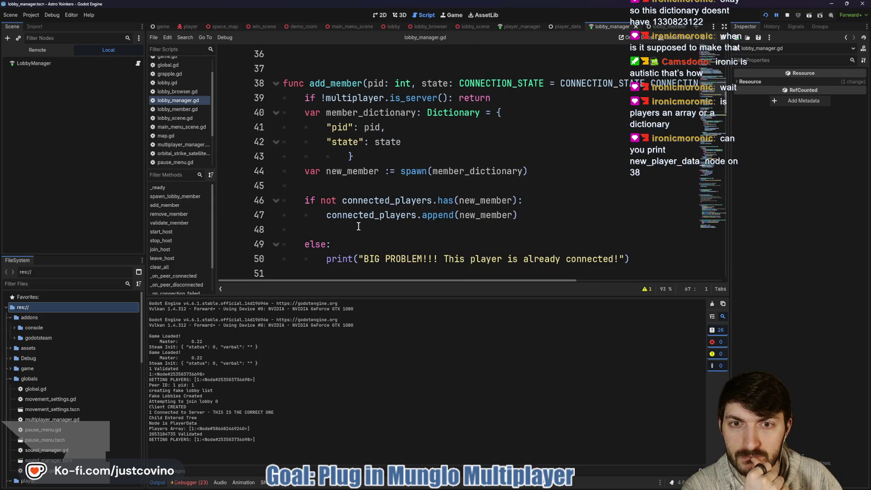
pyautogui.scroll(1, 358, 226)
pyautogui.click(516, 28)
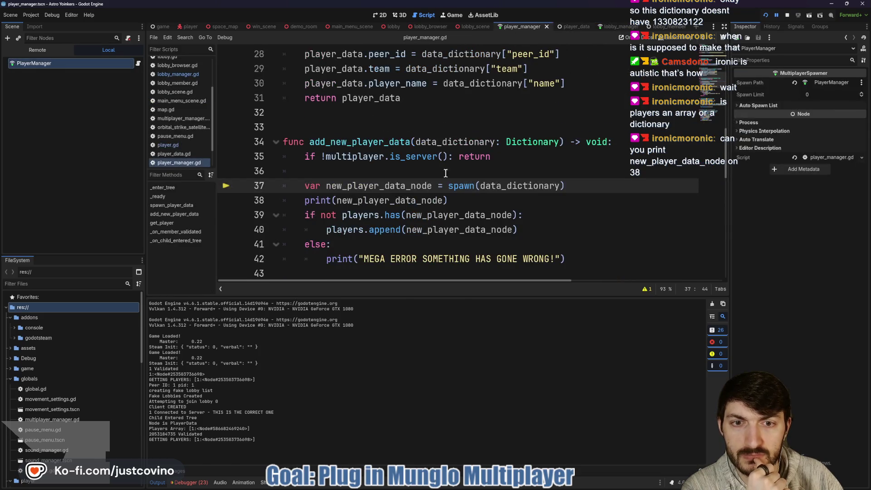
pyautogui.doubleClick(399, 156)
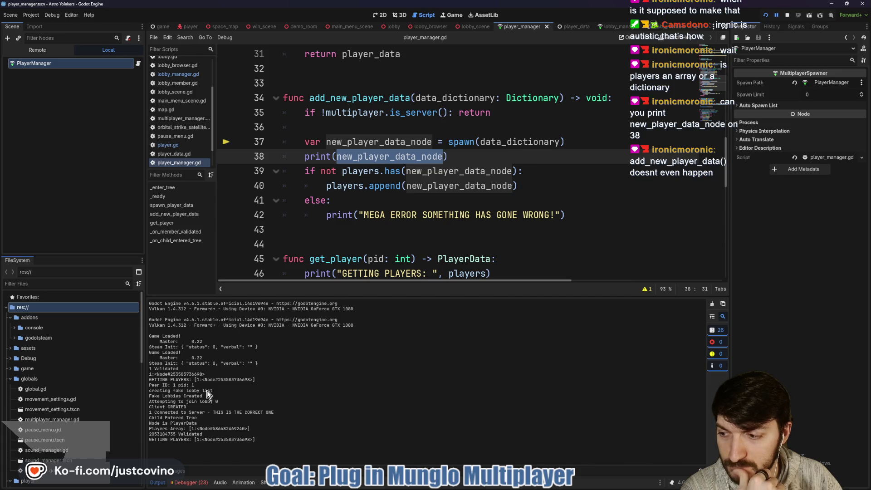
# Stop the running game session and dismiss the documentation popup
pyautogui.click(786, 15)
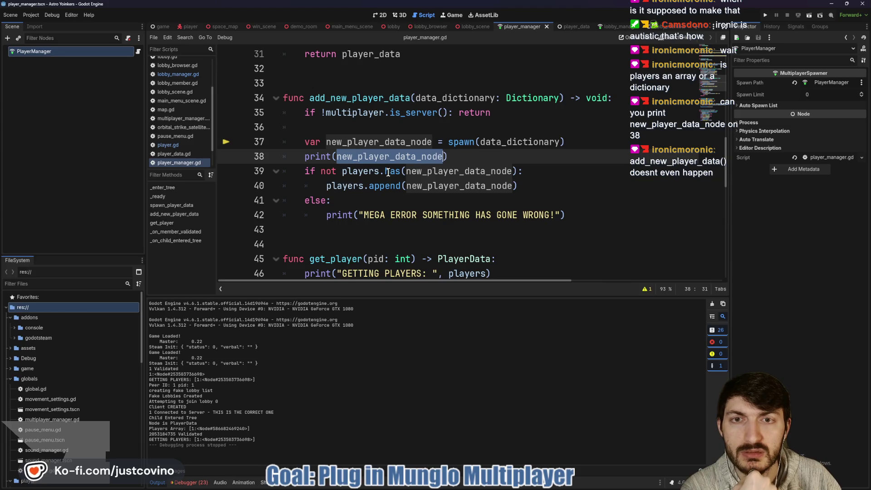
pyautogui.moveTo(388, 172)
pyautogui.click(449, 156)
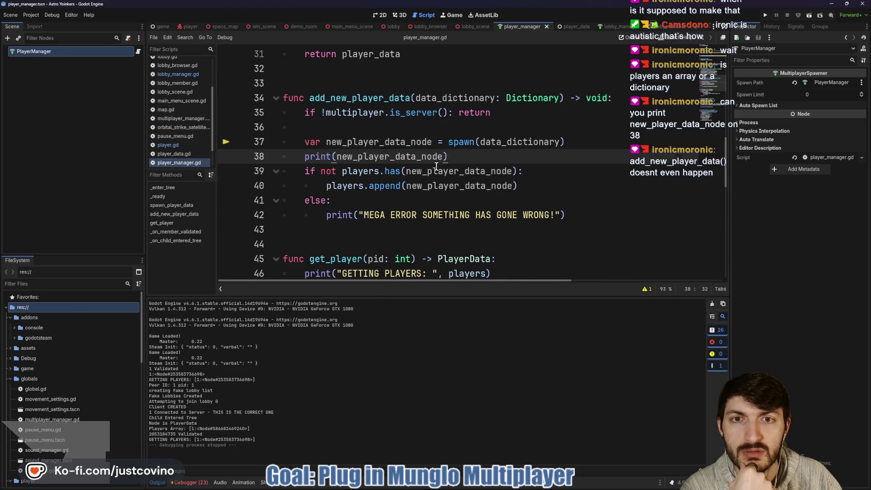
# Enlarge the code area and locate _on_member_validated, where add_new_player_data is called
pyautogui.scroll(2, 449, 204)
pyautogui.moveTo(445, 296); pyautogui.dragTo(445, 401)
pyautogui.doubleClick(367, 185)
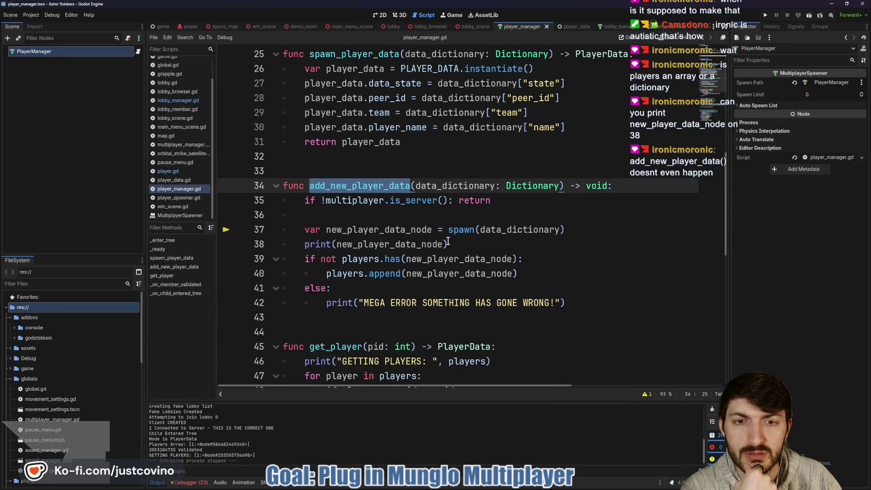
pyautogui.scroll(4, 478, 247)
pyautogui.scroll(4, 479, 245)
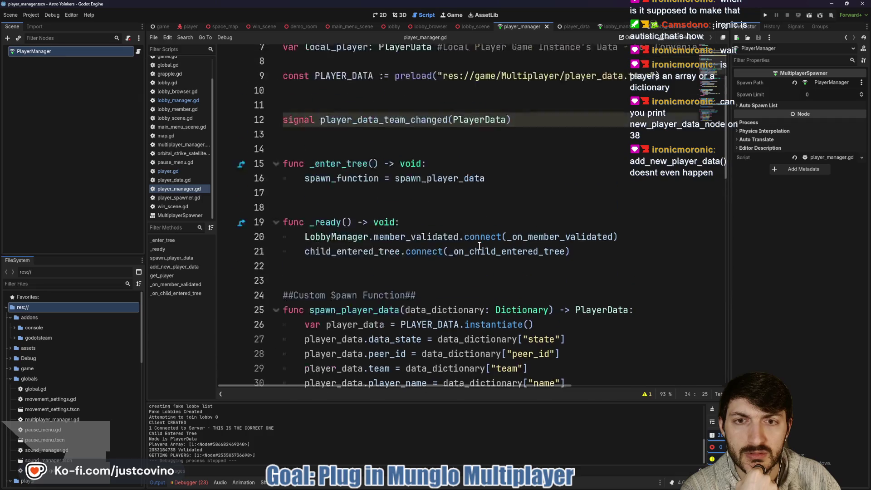
pyautogui.scroll(-12, 479, 246)
pyautogui.scroll(-6, 479, 245)
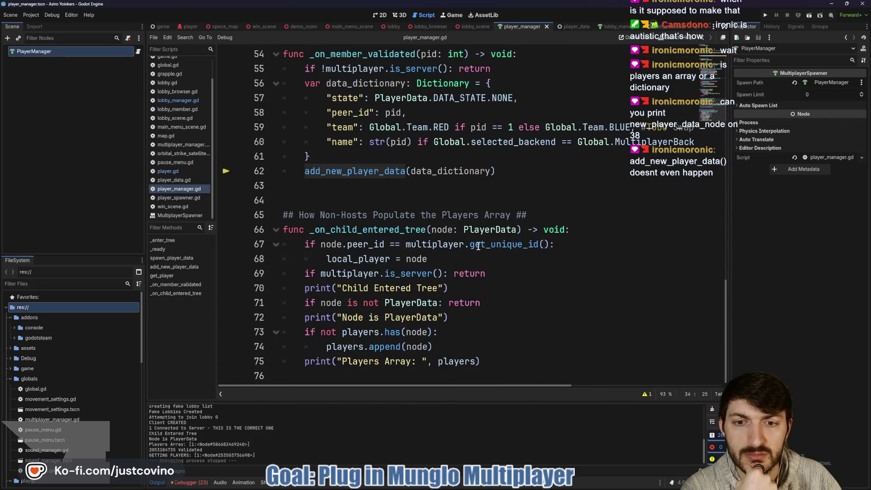
pyautogui.scroll(2, 363, 184)
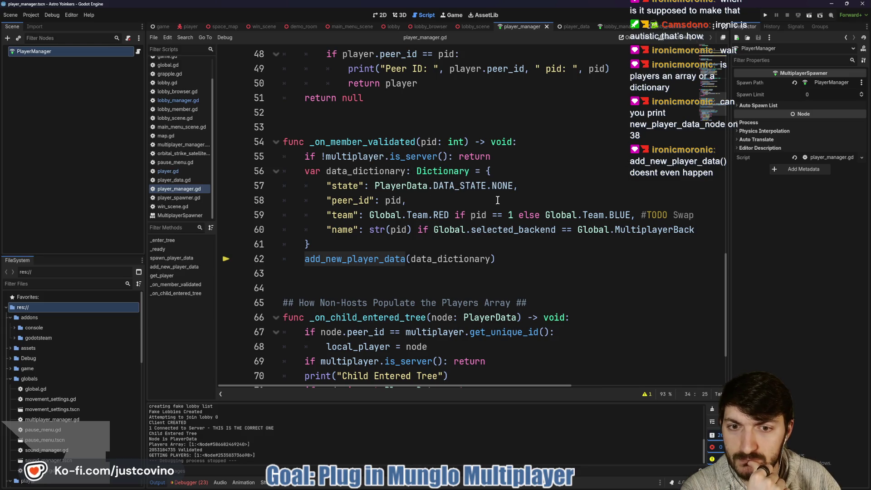
# Add print("on member validated...") after line 61 and save the script
pyautogui.click(357, 248)
pyautogui.press('Return')
pyautogui.write('print("on mem')
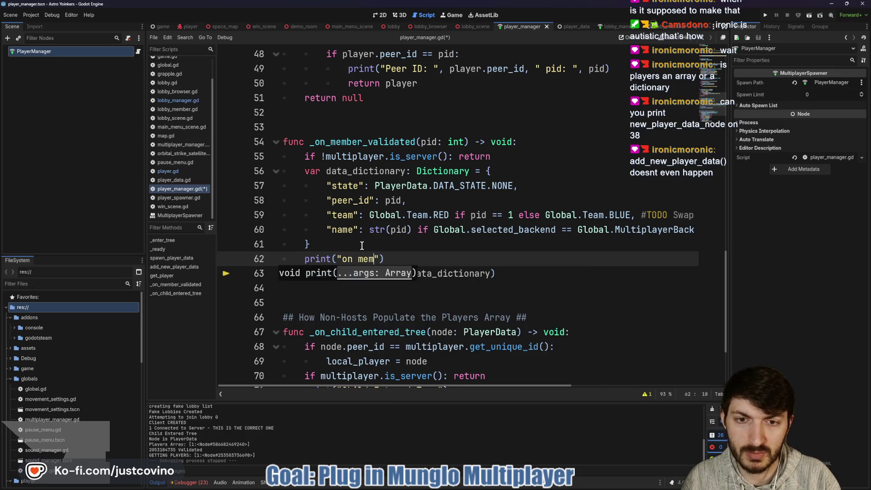
pyautogui.write('ated...')
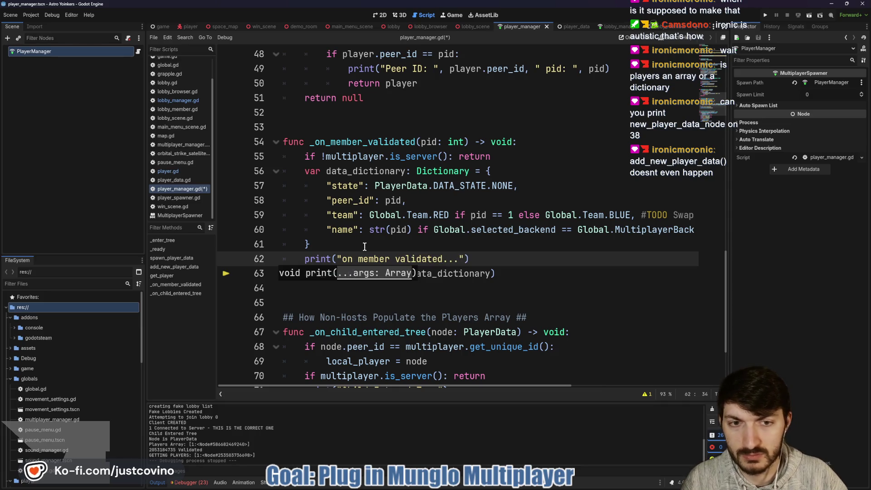
pyautogui.click(520, 259)
pyautogui.hotkey('ctrl', 's')
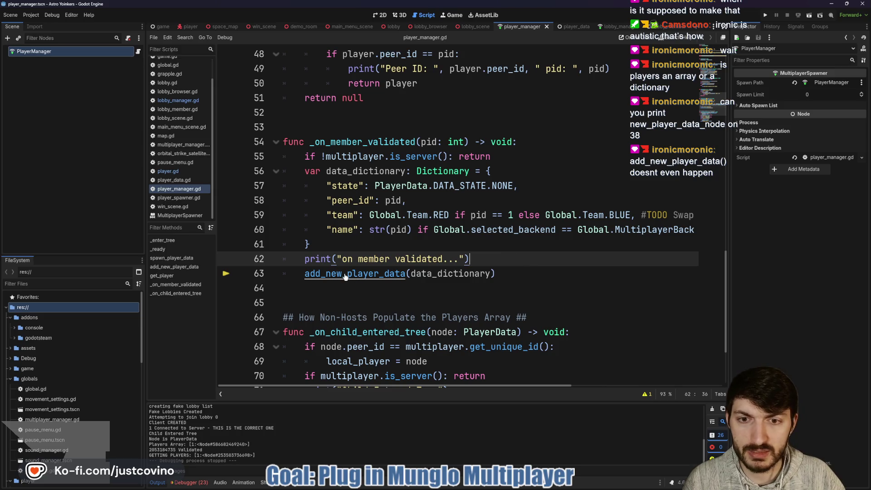
# Jump to the add_new_player_data definition and browse down through the script to _on_child_entered_tree
pyautogui.keyDown('ctrl'); pyautogui.click(362, 276); pyautogui.keyUp('ctrl')
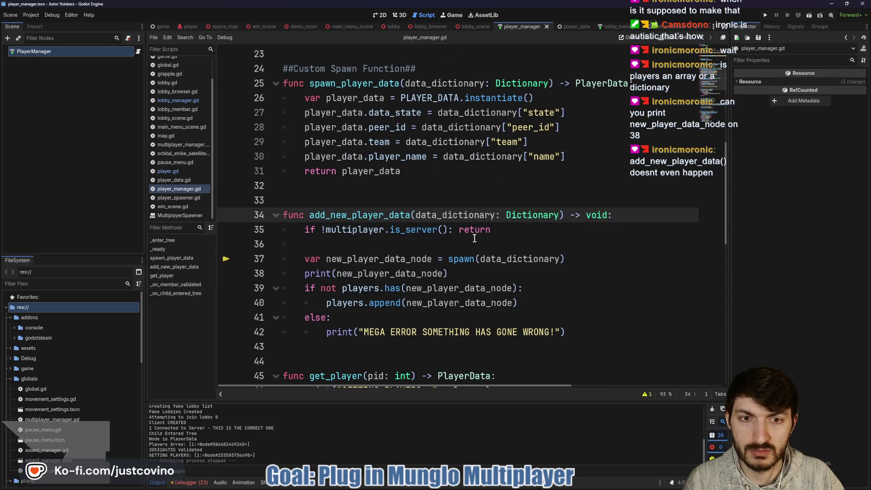
pyautogui.click(377, 244)
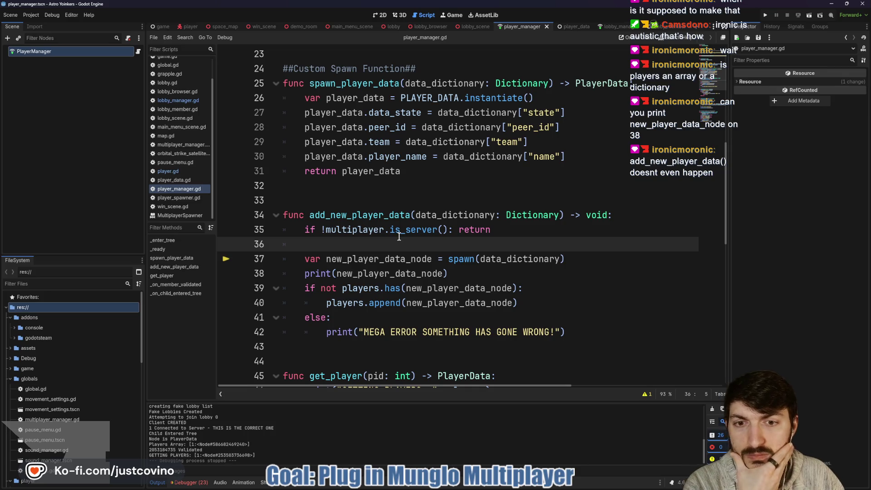
pyautogui.scroll(-4, 381, 247)
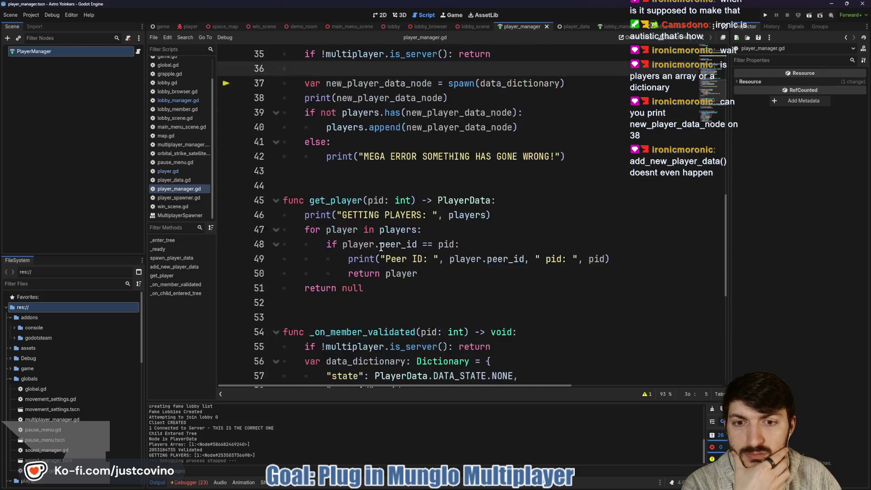
pyautogui.scroll(-3, 381, 247)
pyautogui.scroll(10, 434, 283)
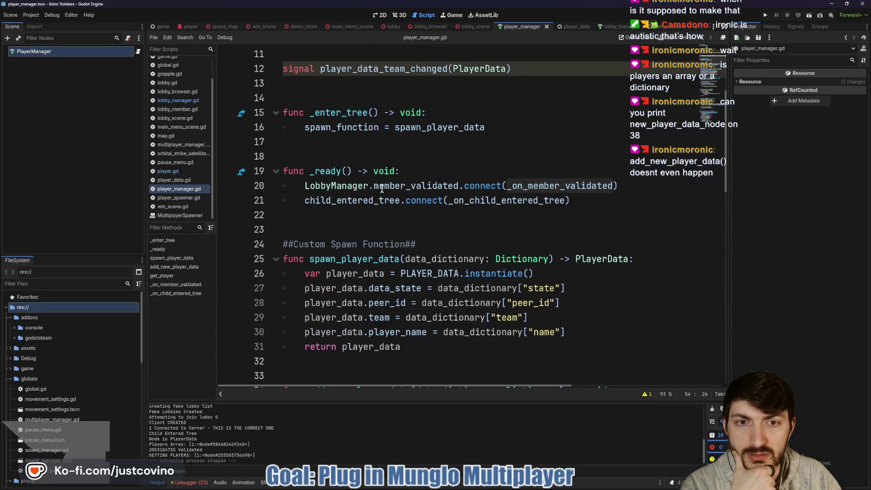
pyautogui.moveTo(433, 191)
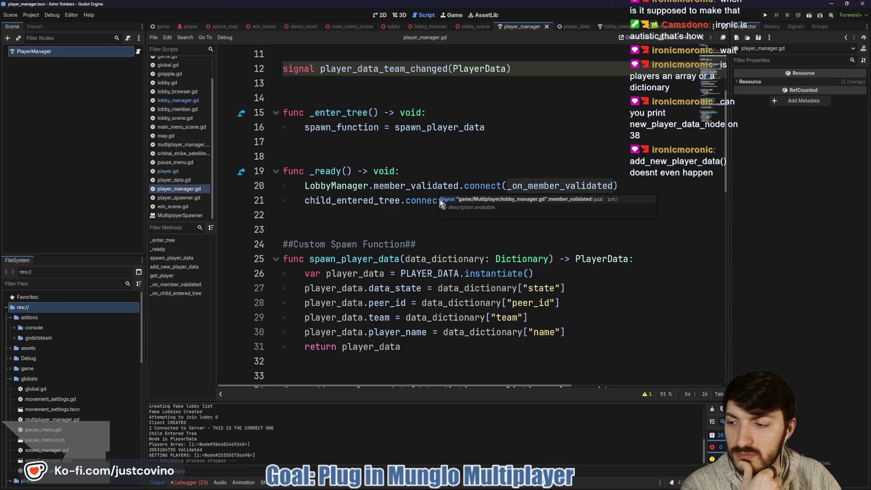
pyautogui.scroll(-1, 435, 199)
pyautogui.scroll(-4, 435, 200)
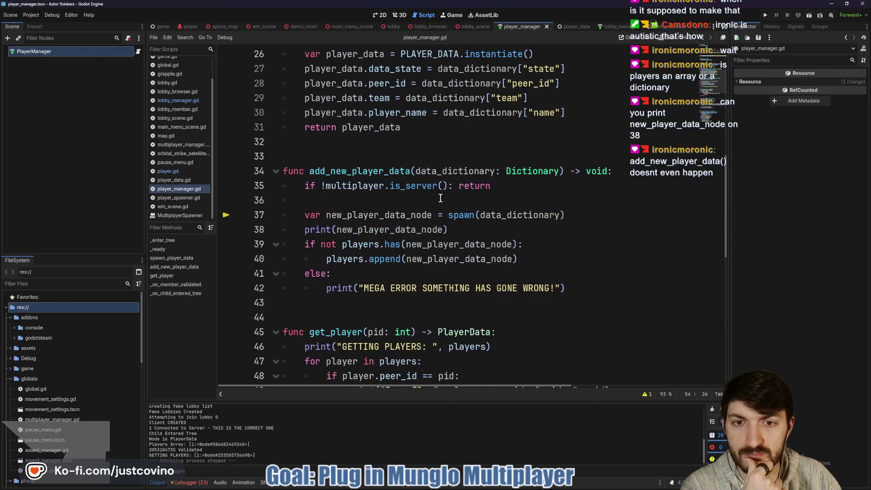
pyautogui.scroll(-5, 436, 209)
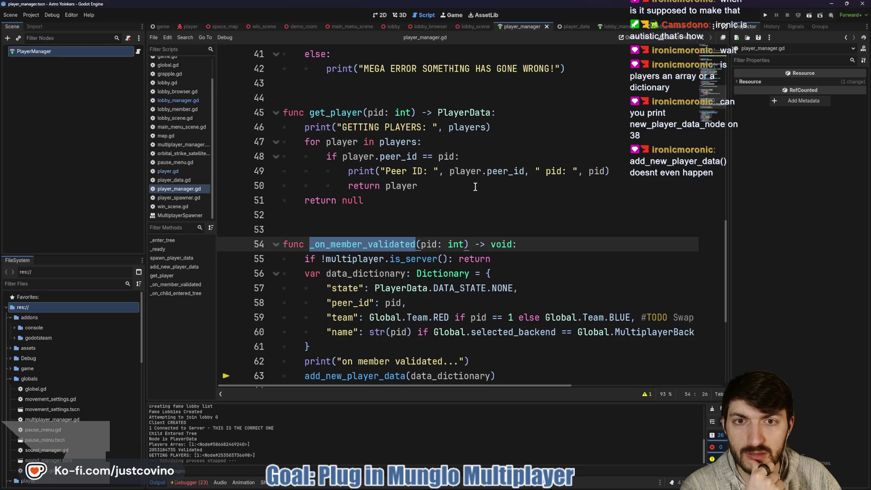
pyautogui.scroll(-2, 475, 184)
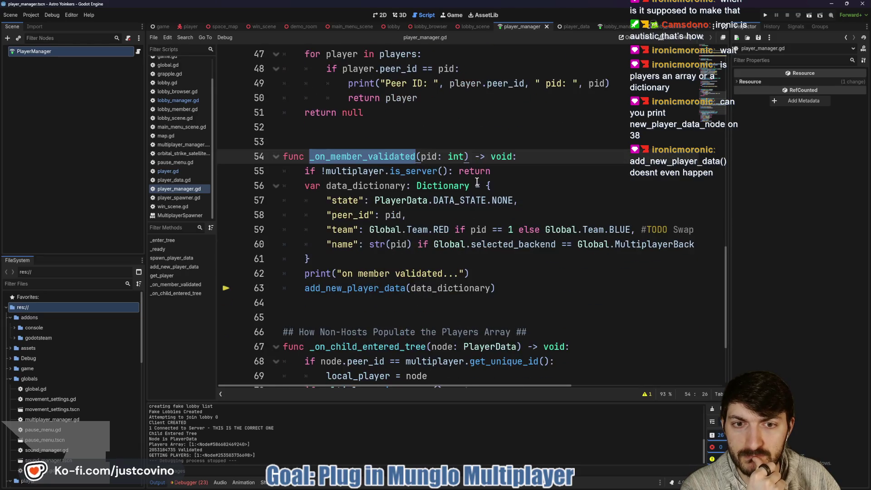
pyautogui.scroll(-1, 475, 184)
pyautogui.scroll(-2, 474, 190)
# Delete the Node is PlayerData, Child Entered Tree and Players Array prints, save, and rerun the game
pyautogui.moveTo(467, 317); pyautogui.dragTo(258, 323)
pyautogui.press('BackSpace')
pyautogui.press('BackSpace')
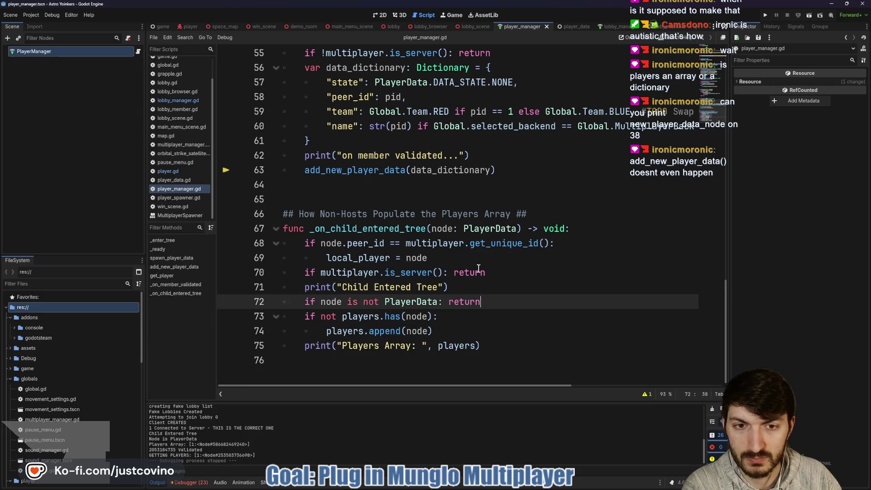
pyautogui.moveTo(449, 288); pyautogui.dragTo(283, 288)
pyautogui.press('BackSpace')
pyautogui.press('BackSpace')
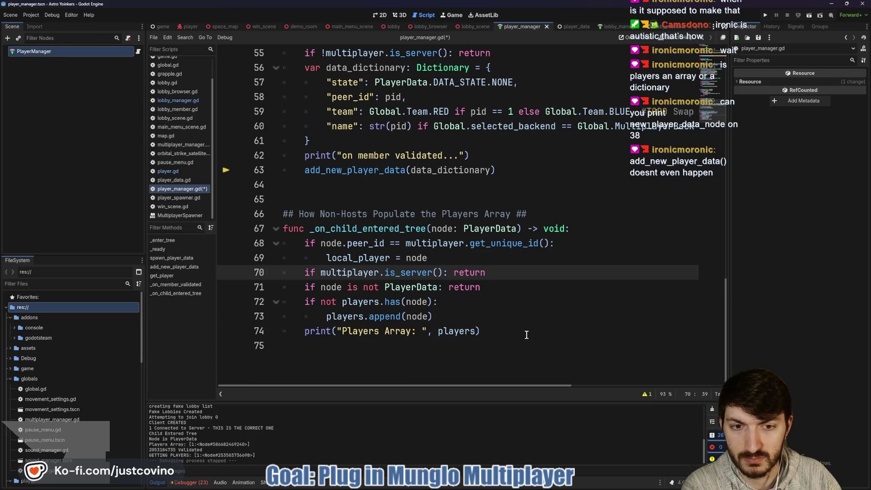
pyautogui.moveTo(480, 331); pyautogui.dragTo(249, 331)
pyautogui.press('BackSpace')
pyautogui.press('BackSpace')
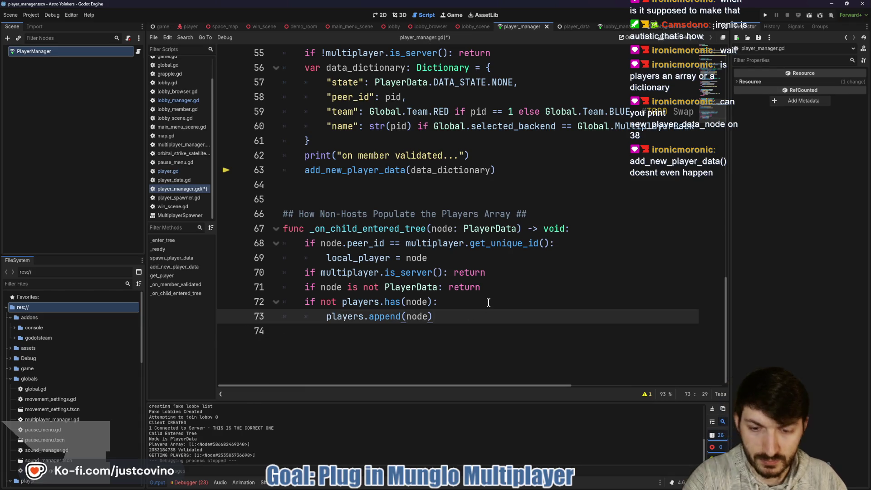
pyautogui.hotkey('ctrl', 's')
pyautogui.click(763, 16)
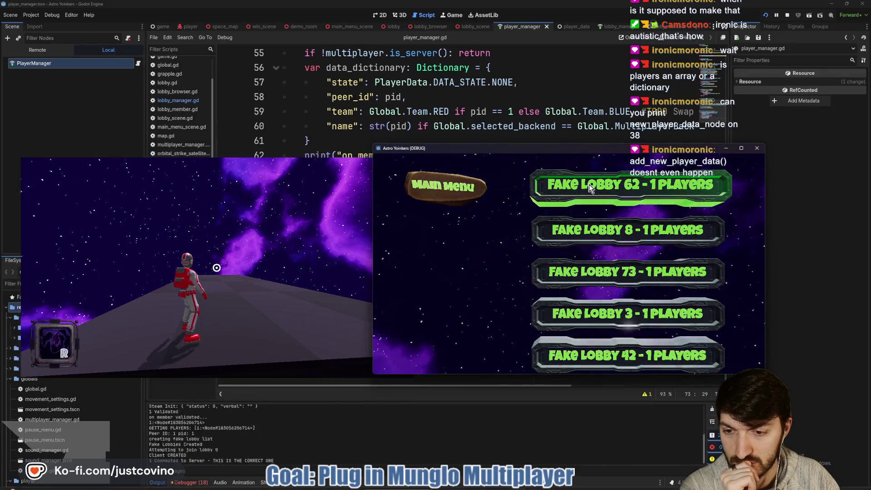
# Join Fake Lobby 62, stop the crashed session, and enlarge the Output log panel
pyautogui.click(590, 188)
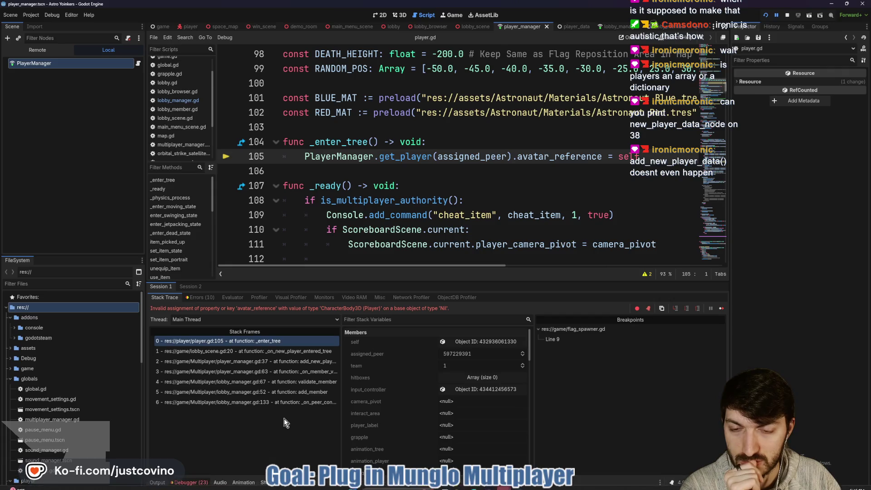
pyautogui.press('F8')
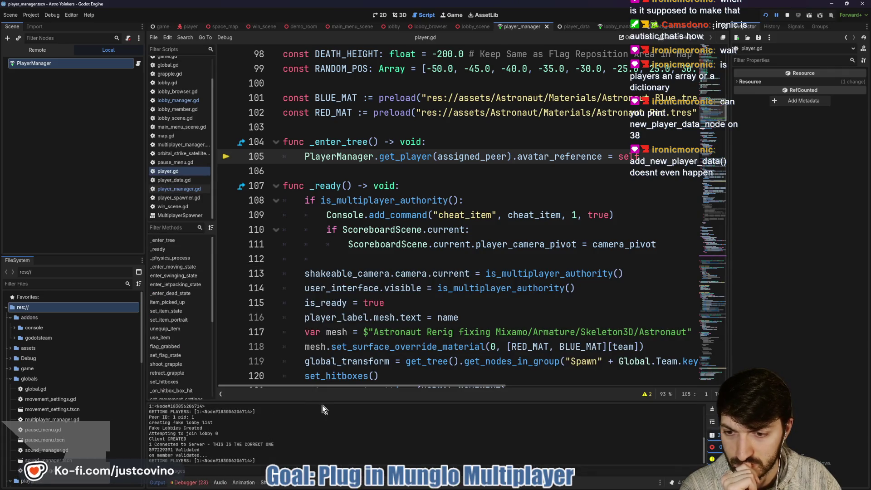
pyautogui.moveTo(379, 402)
pyautogui.mouseDown()
pyautogui.moveTo(354, 318)
pyautogui.moveTo(317, 264)
pyautogui.mouseUp()
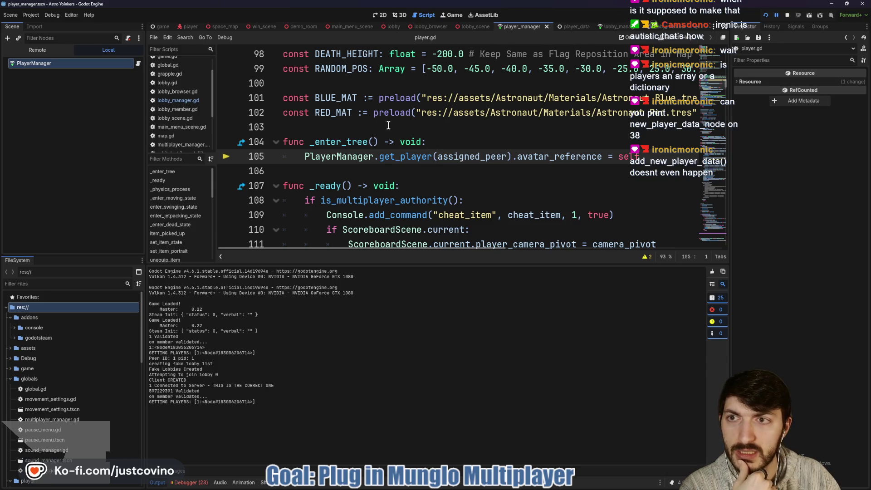
# Open player_manager.gd and inspect the add_new_player_data call on line 63
pyautogui.click(138, 65)
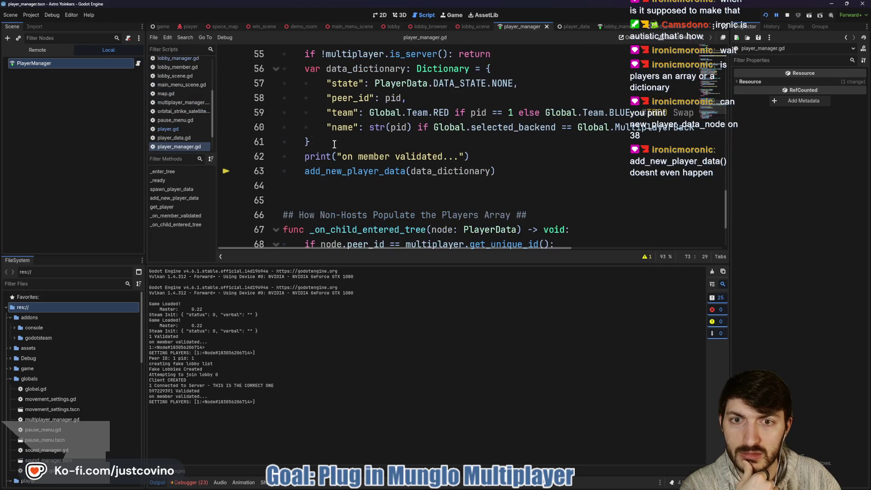
pyautogui.doubleClick(353, 170)
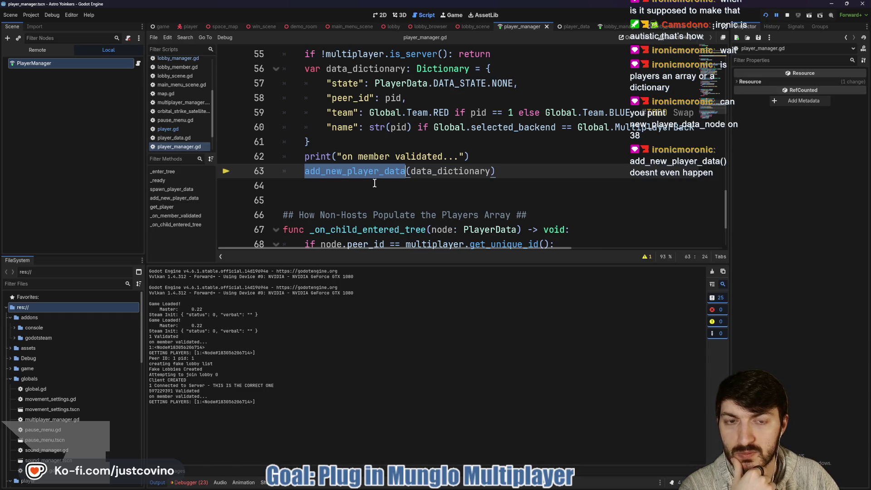
pyautogui.scroll(13, 374, 183)
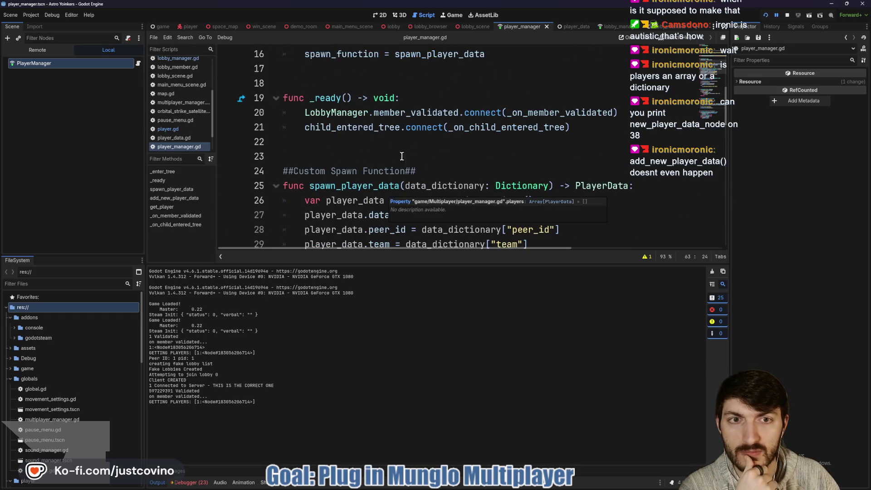
pyautogui.scroll(-1, 439, 156)
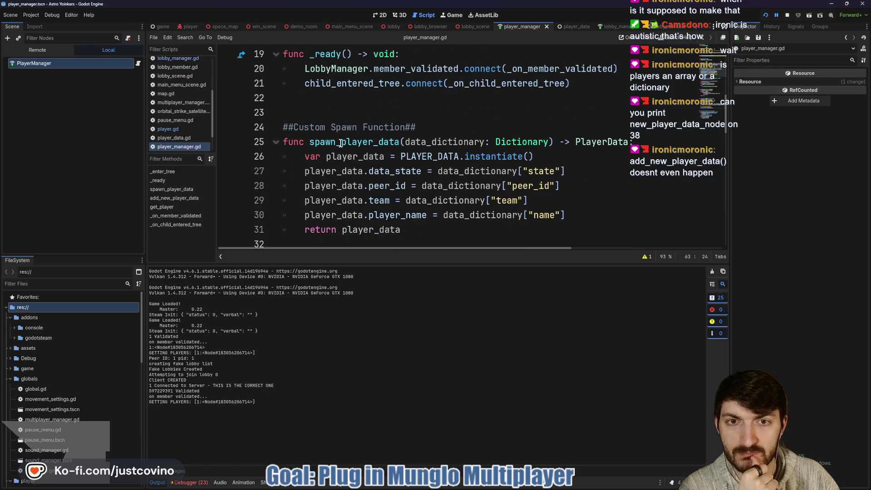
pyautogui.scroll(3, 341, 143)
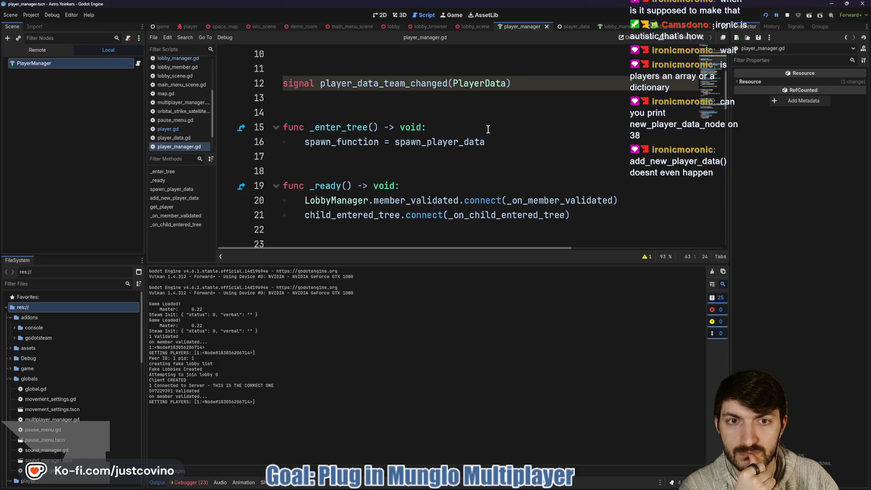
pyautogui.scroll(-3, 488, 129)
pyautogui.scroll(-3, 463, 147)
pyautogui.scroll(-9, 458, 149)
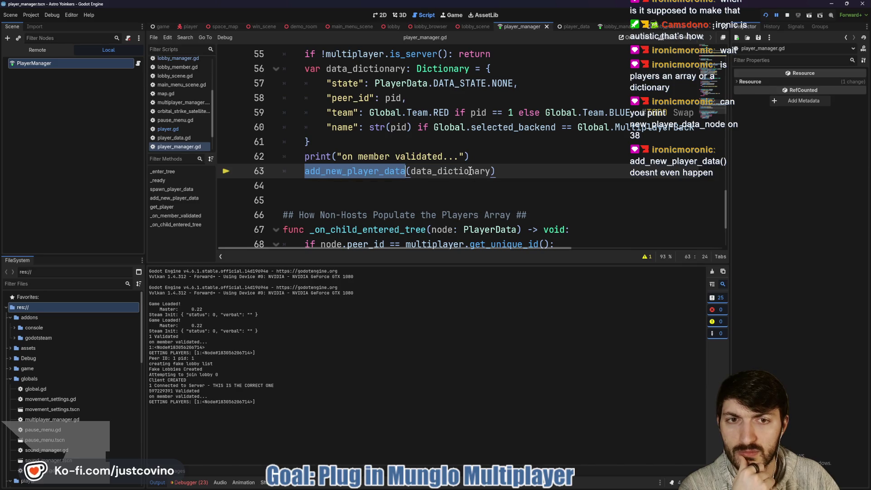
pyautogui.moveTo(470, 170)
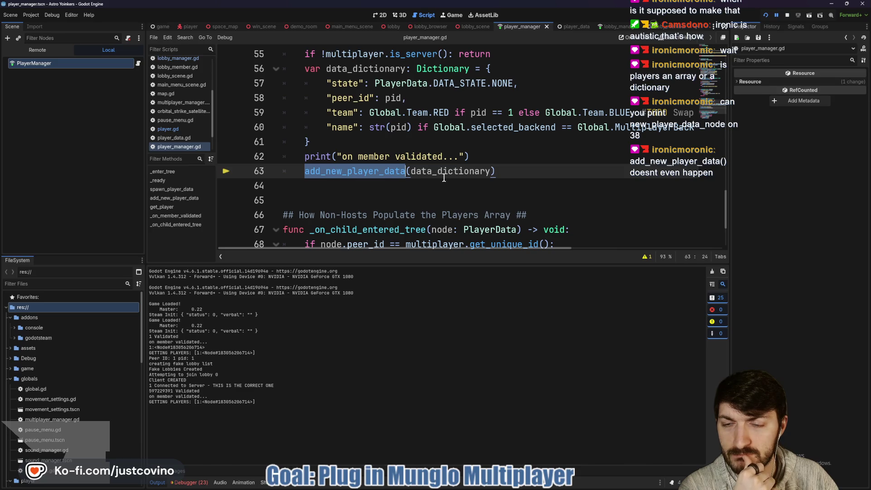
pyautogui.scroll(2, 438, 177)
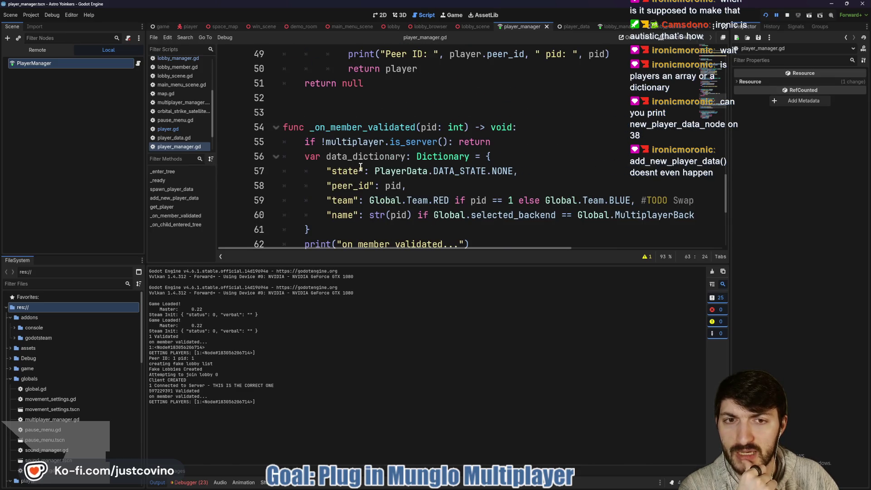
pyautogui.moveTo(360, 166)
pyautogui.scroll(-1, 329, 175)
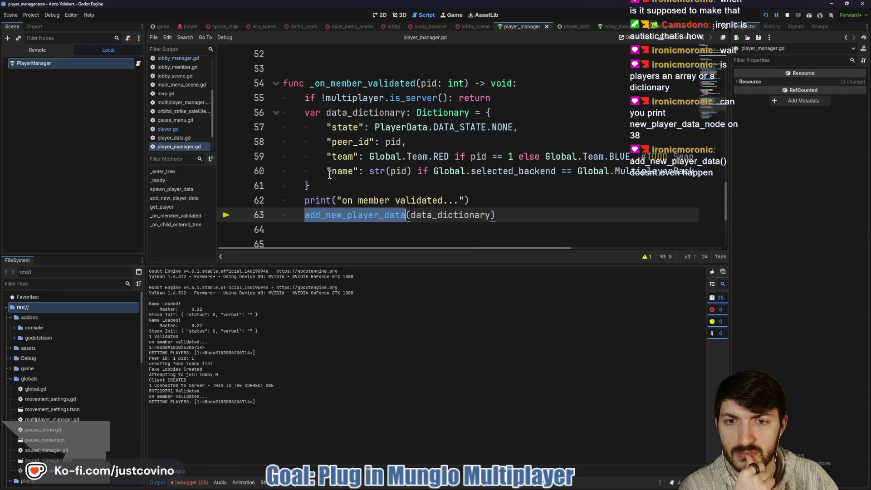
# Jump to the add_new_player_data definition and place the cursor on blank line 36 above the spawn
pyautogui.keyDown('ctrl'); pyautogui.click(349, 219); pyautogui.keyUp('ctrl')
pyautogui.scroll(2, 348, 220)
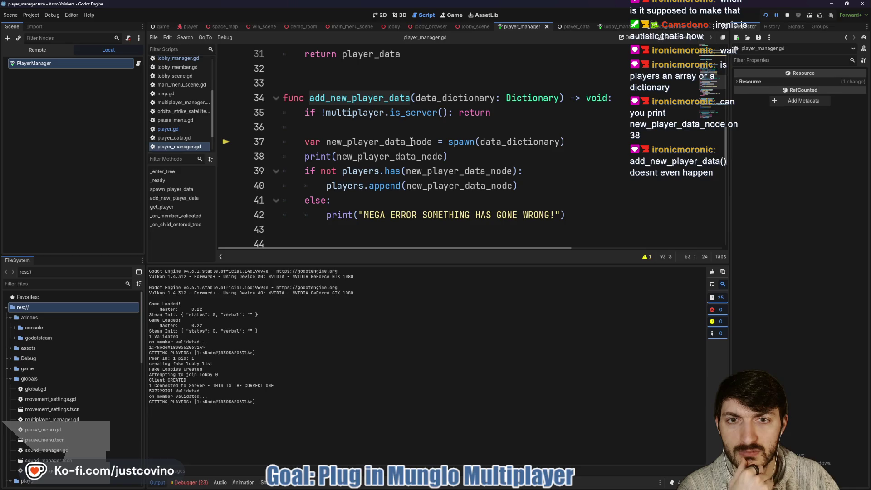
pyautogui.moveTo(567, 142); pyautogui.dragTo(304, 142)
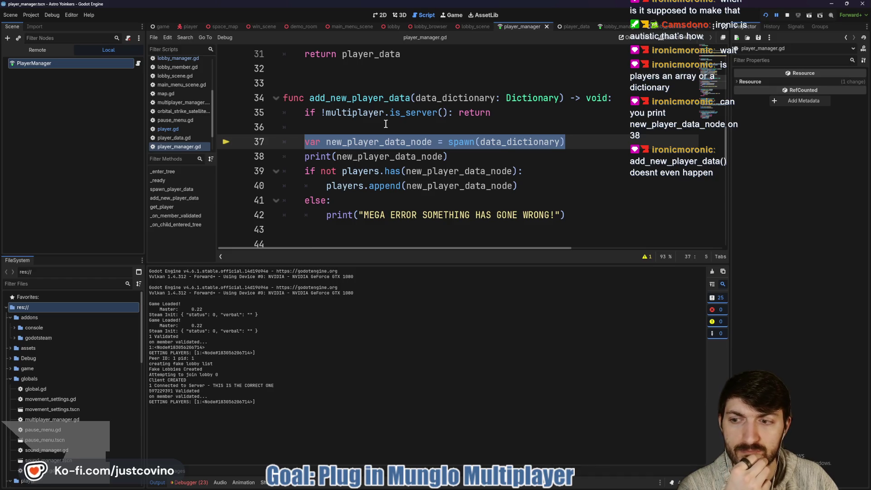
pyautogui.click(385, 124)
# Add print("Add New Player Data. Next is spawn") on line 36, then run and stop the game
pyautogui.write('p')
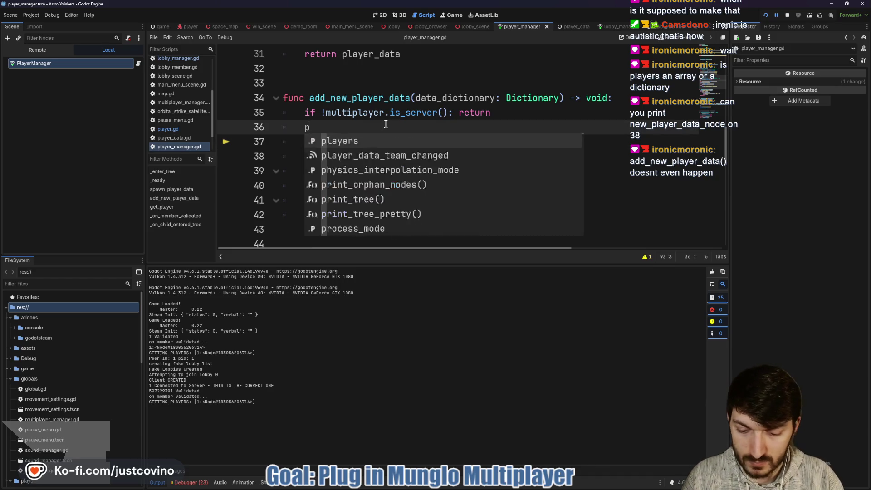
pyautogui.write('rint("Add New Player Data. Next is spawn')
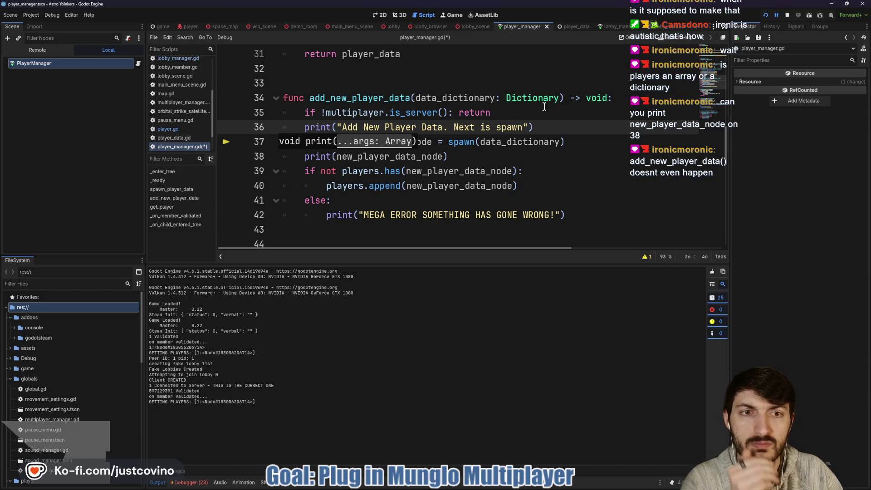
pyautogui.write('")')
pyautogui.press('F5')
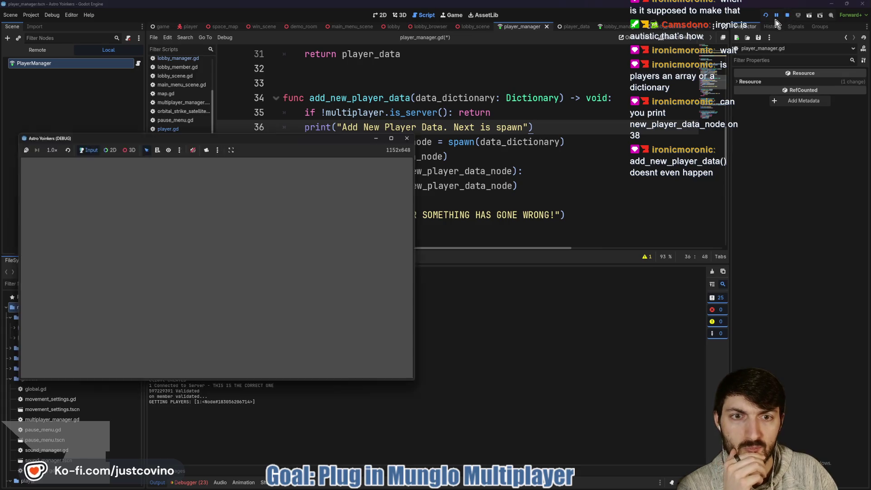
pyautogui.click(786, 16)
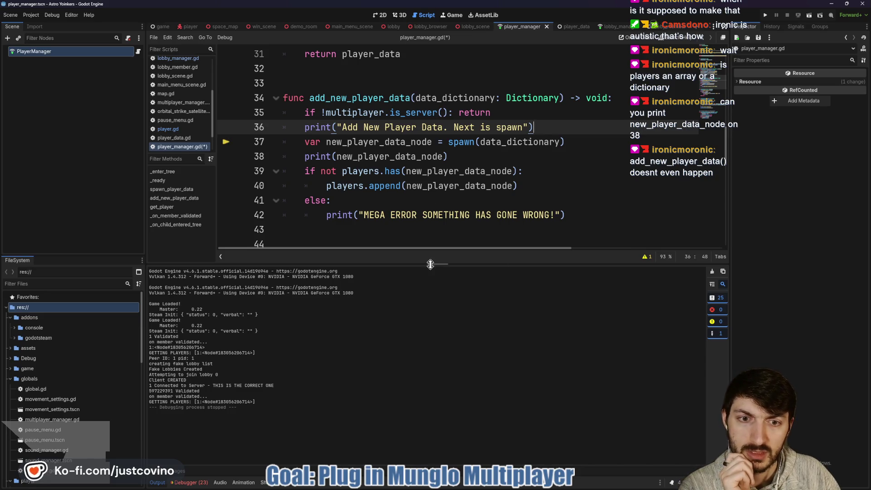
# Enlarge the code editor and start a print("Data Dicti... line below line 36, above the spawn call
pyautogui.moveTo(430, 264); pyautogui.dragTo(430, 402)
pyautogui.scroll(1, 381, 203)
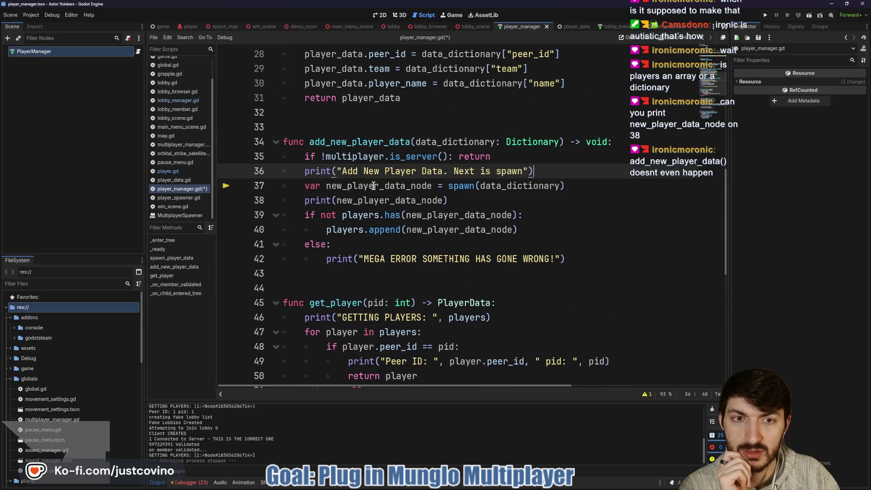
pyautogui.doubleClick(457, 186)
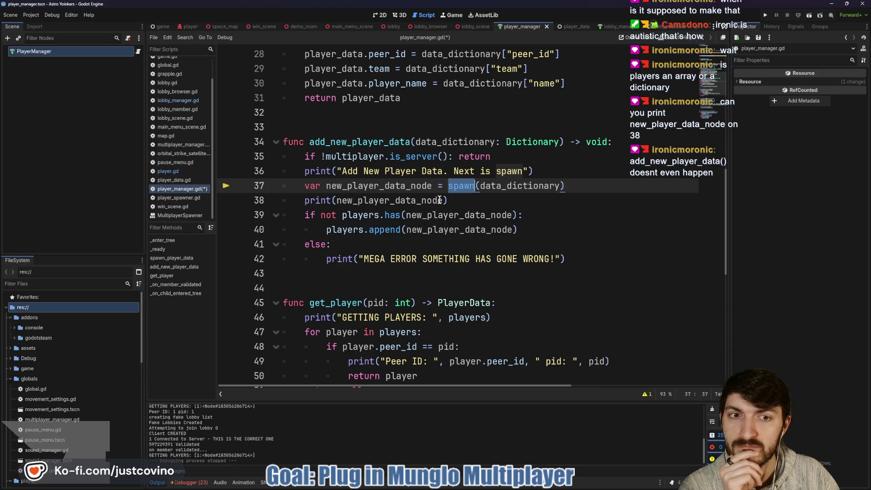
pyautogui.moveTo(439, 201)
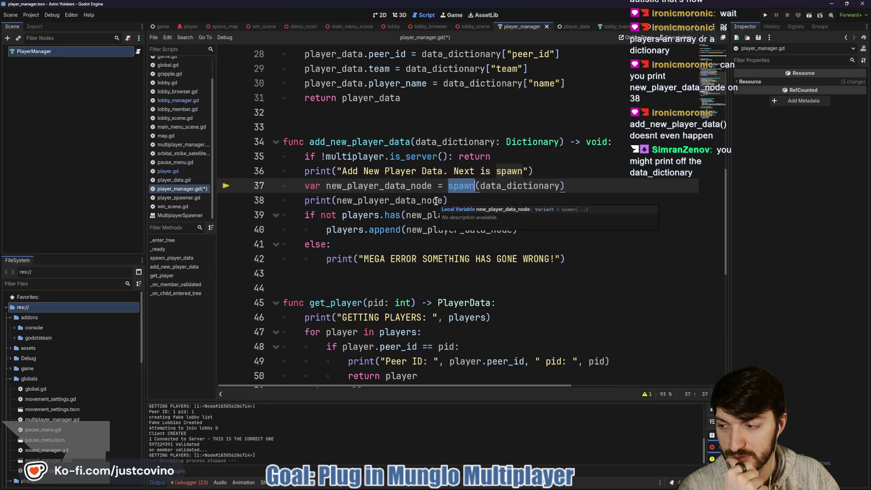
pyautogui.click(541, 170)
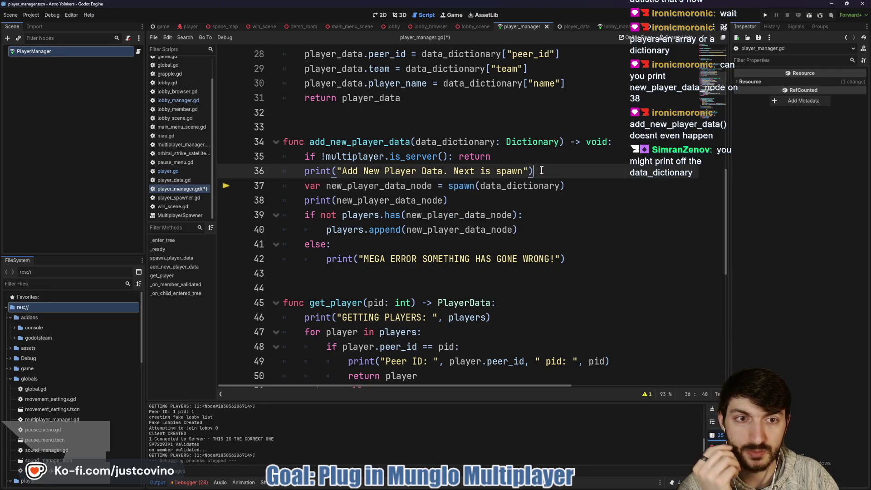
pyautogui.press('Return')
pyautogui.write('print("Data Dicti')
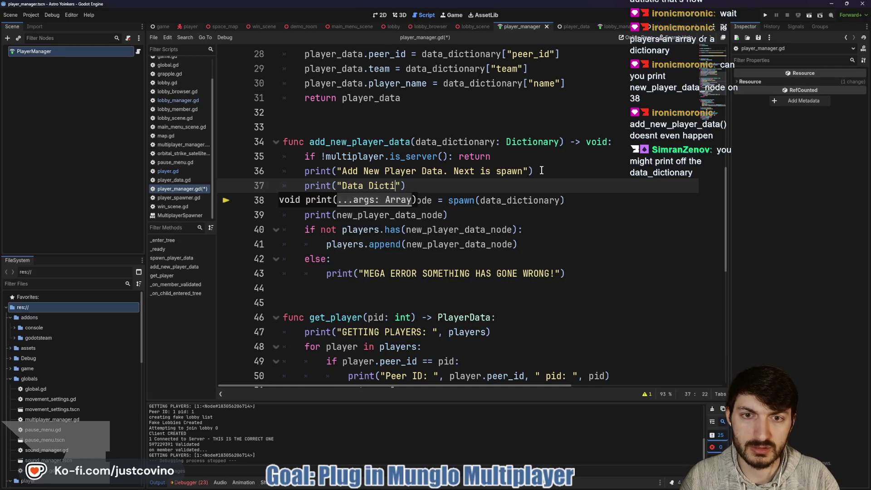
pyautogui.write(', dat')
# Complete print("Data Dictionary: ", data_dictionary) on line 37 and save the script
pyautogui.press('Return')
pyautogui.press('End')
pyautogui.hotkey('ctrl', 's')
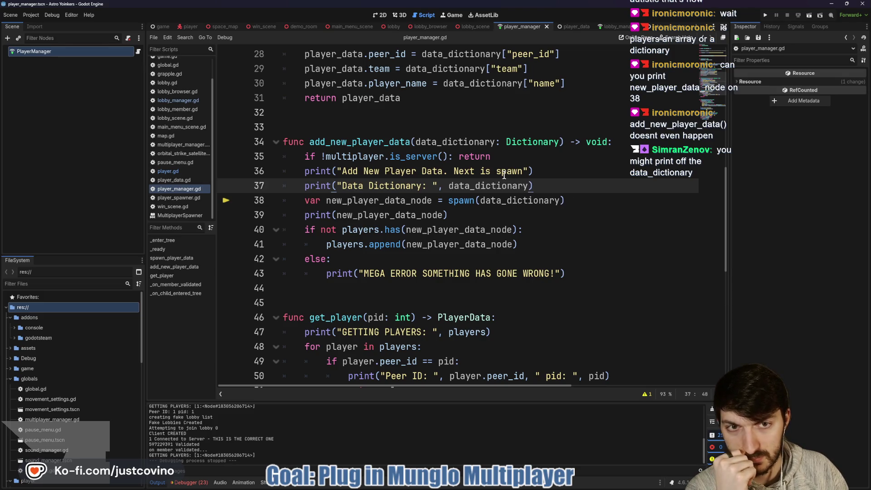
pyautogui.scroll(-1, 558, 181)
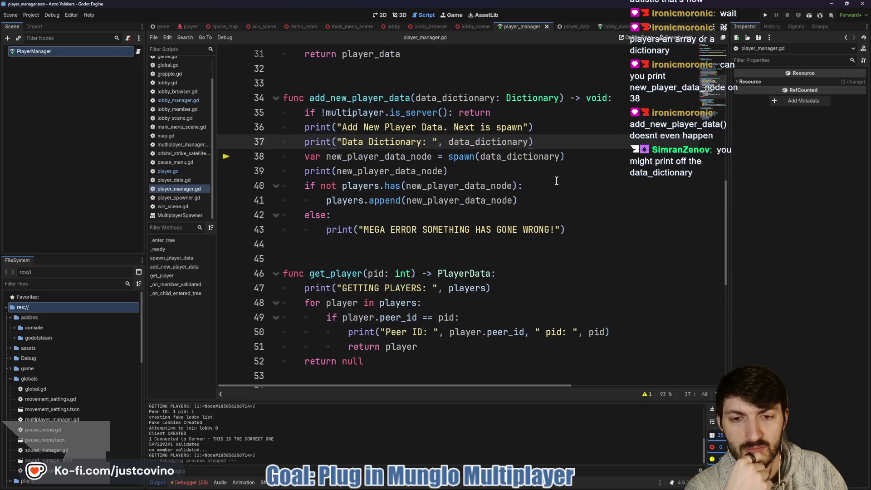
pyautogui.scroll(-3, 556, 181)
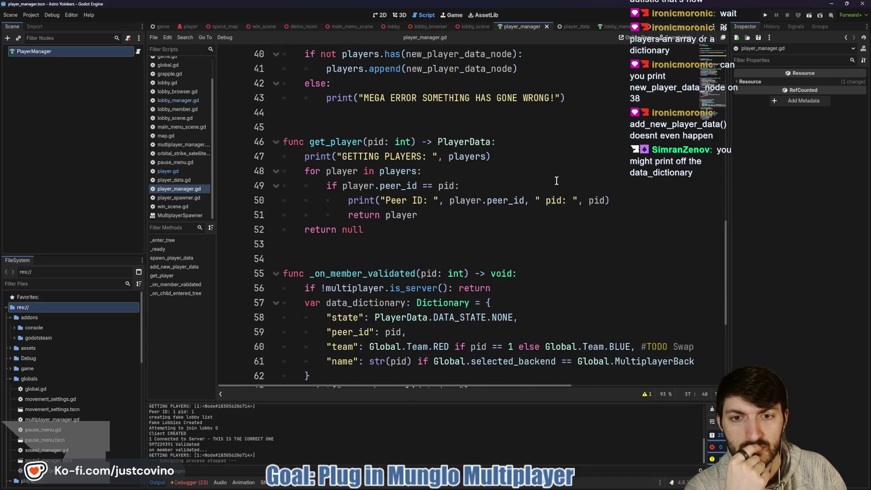
pyautogui.scroll(3, 556, 181)
pyautogui.scroll(1, 556, 180)
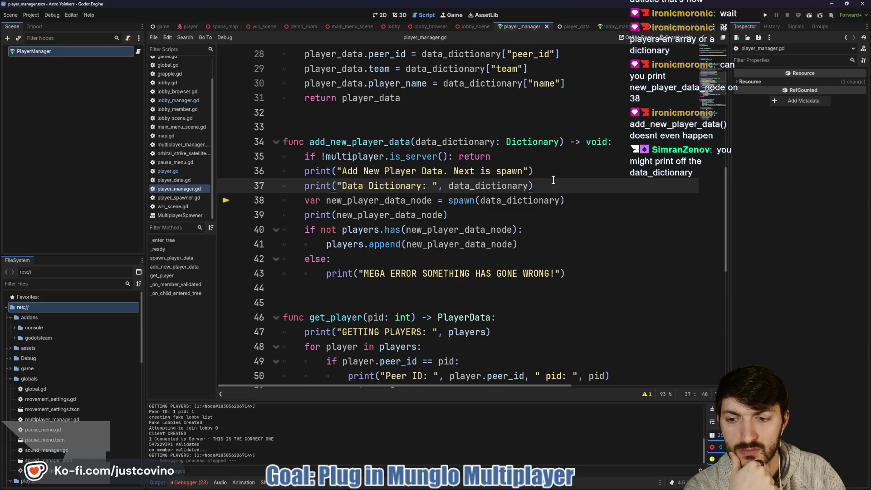
# Run the game, host a private lobby in one window, join it from the other, then inspect the line-105 break
pyautogui.click(765, 15)
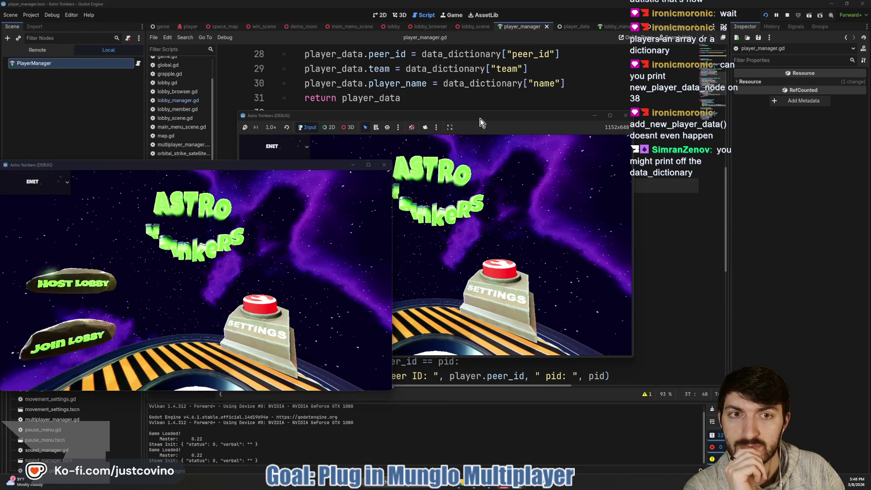
pyautogui.moveTo(480, 118)
pyautogui.mouseDown()
pyautogui.moveTo(490, 47)
pyautogui.moveTo(637, 54)
pyautogui.mouseUp()
pyautogui.click(466, 140)
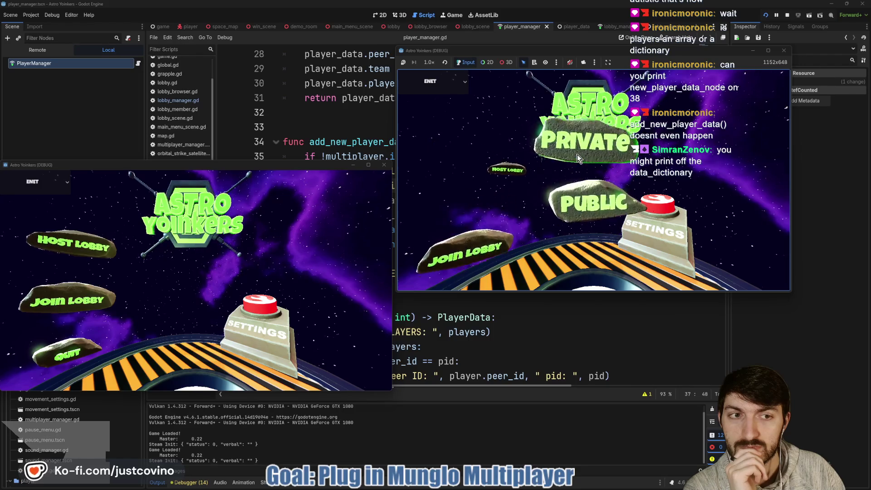
pyautogui.click(577, 152)
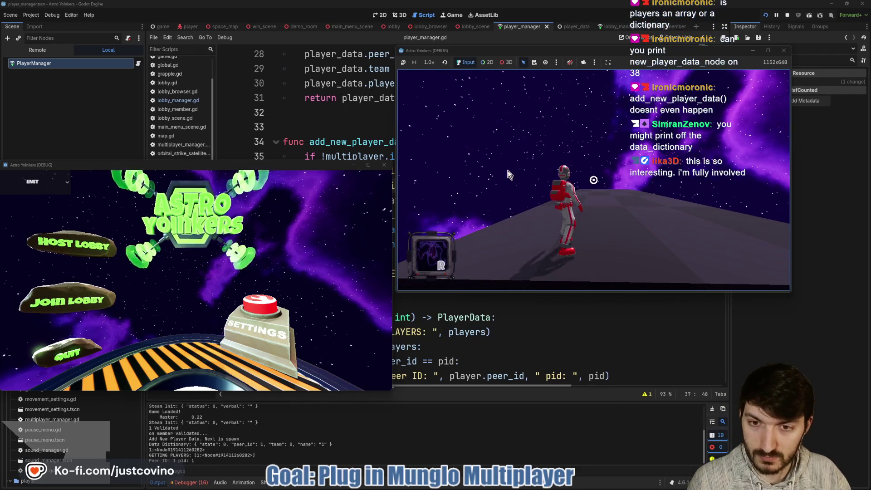
pyautogui.click(89, 301)
pyautogui.click(183, 211)
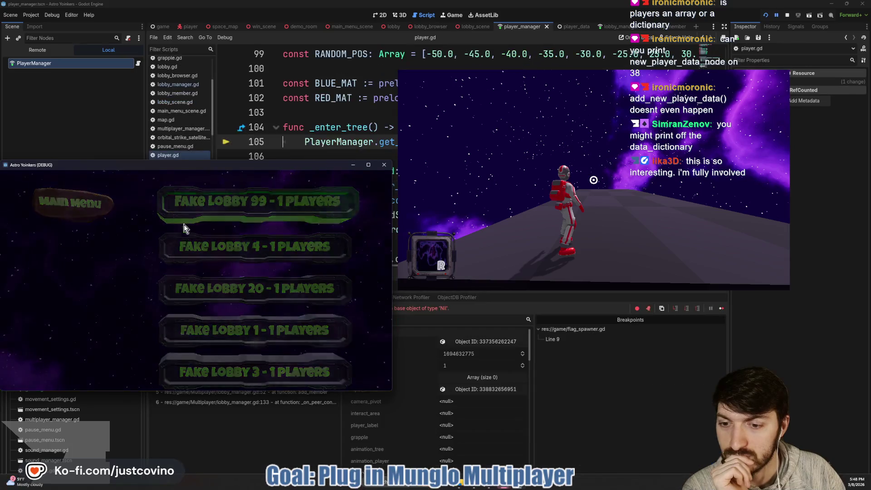
pyautogui.click(241, 419)
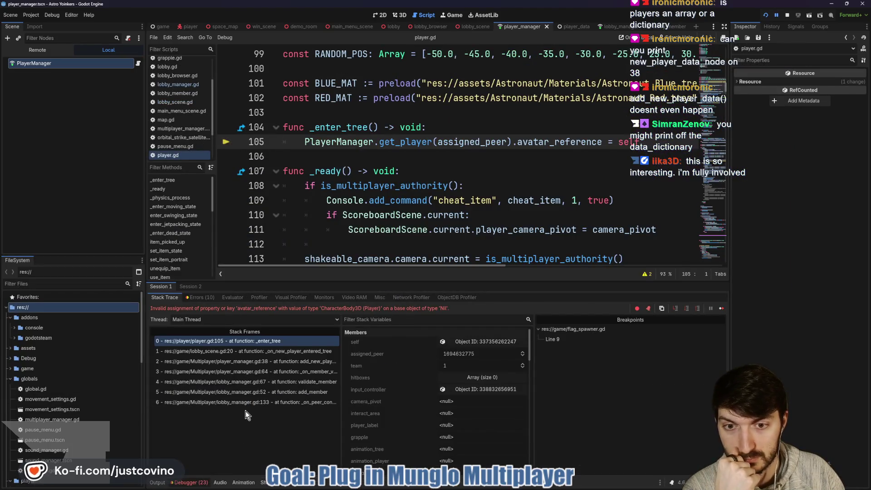
# Enlarge the Output log and select the client's Data Dictionary line
pyautogui.click(158, 483)
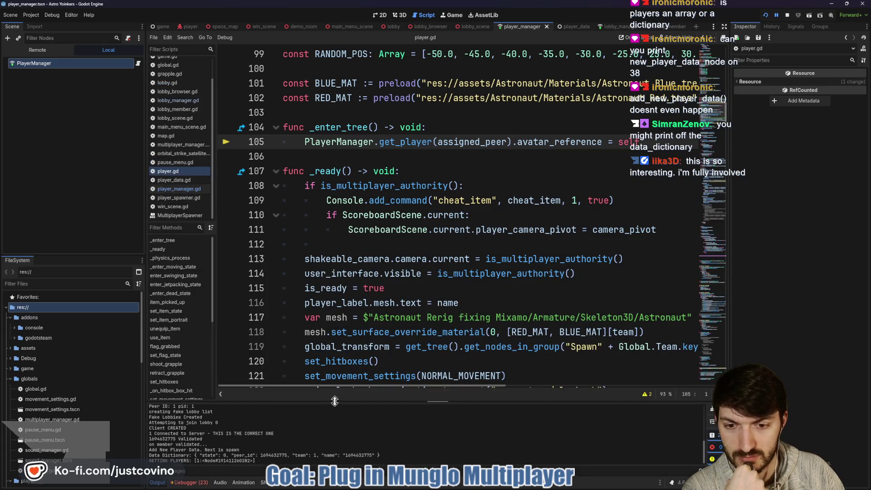
pyautogui.moveTo(333, 401); pyautogui.dragTo(354, 202)
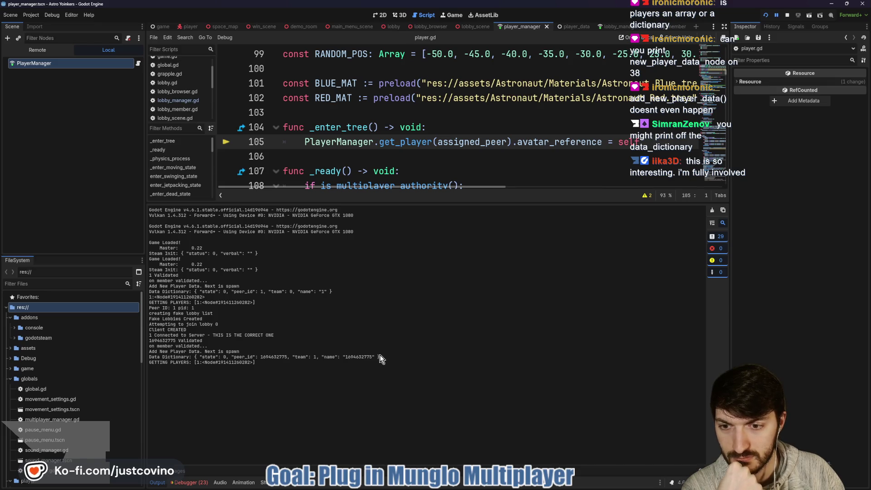
pyautogui.moveTo(379, 358); pyautogui.dragTo(158, 359)
pyautogui.moveTo(152, 359); pyautogui.dragTo(148, 358)
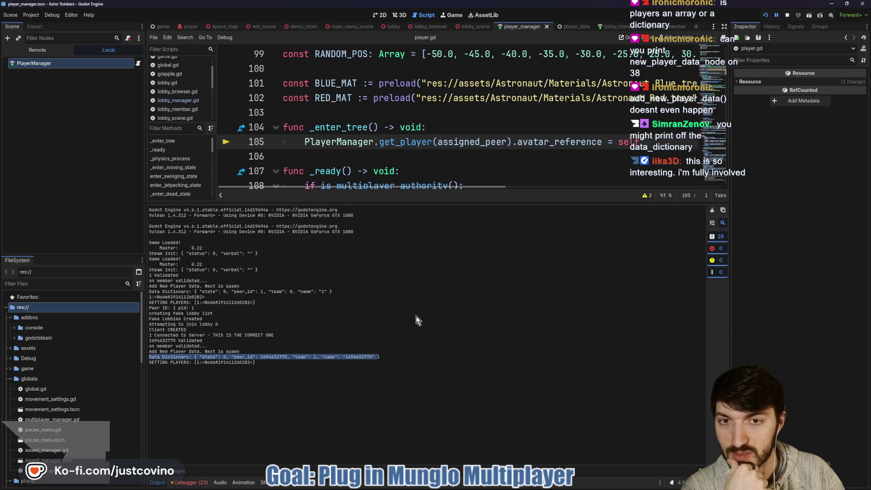
pyautogui.moveTo(436, 202)
pyautogui.mouseDown()
pyautogui.moveTo(436, 295)
pyautogui.moveTo(436, 218)
pyautogui.mouseUp()
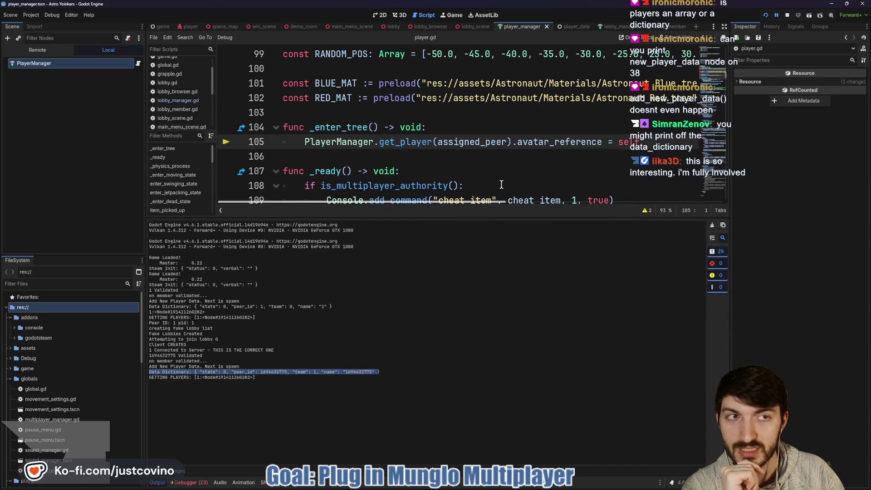
# Stop the game and select the print lines 36–37 in player_manager.gd
pyautogui.click(787, 16)
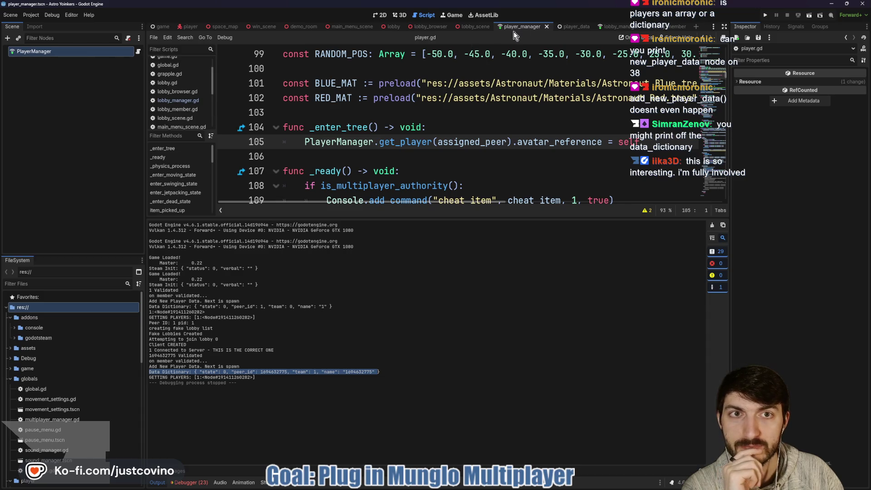
pyautogui.click(138, 51)
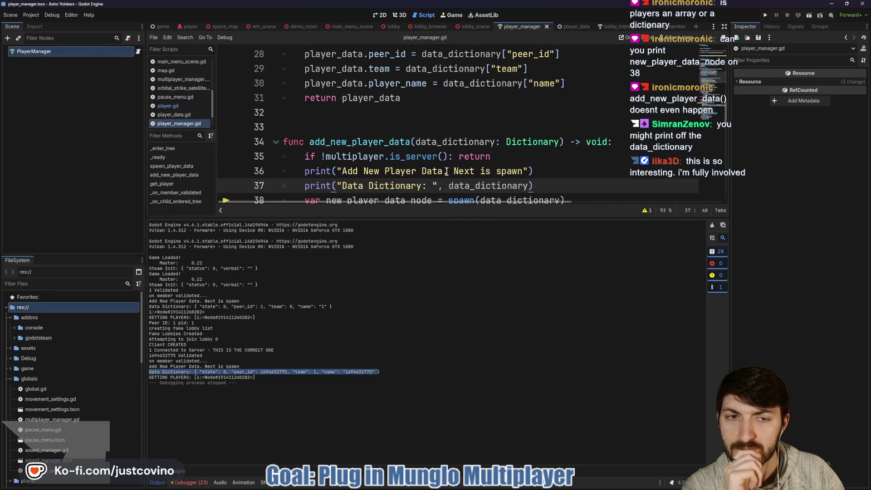
pyautogui.scroll(-1, 467, 159)
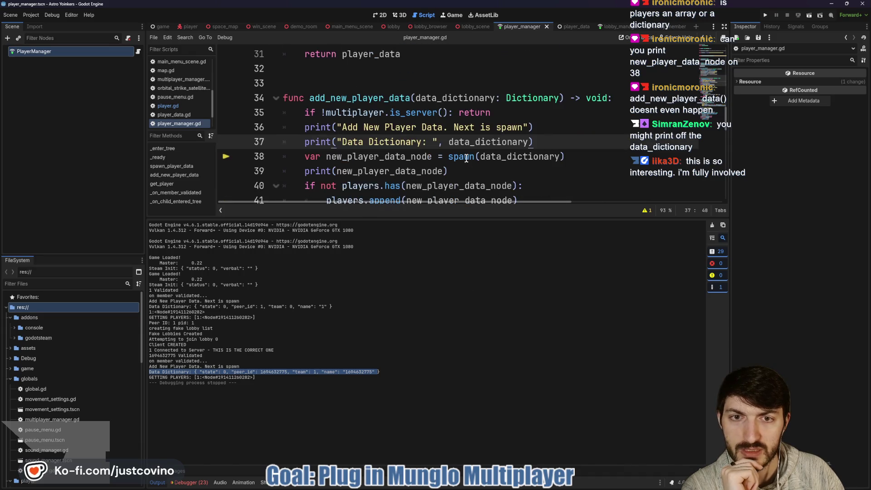
pyautogui.click(537, 127)
pyautogui.hotkey('shift', 'Home')
pyautogui.hotkey('shift', 'Home')
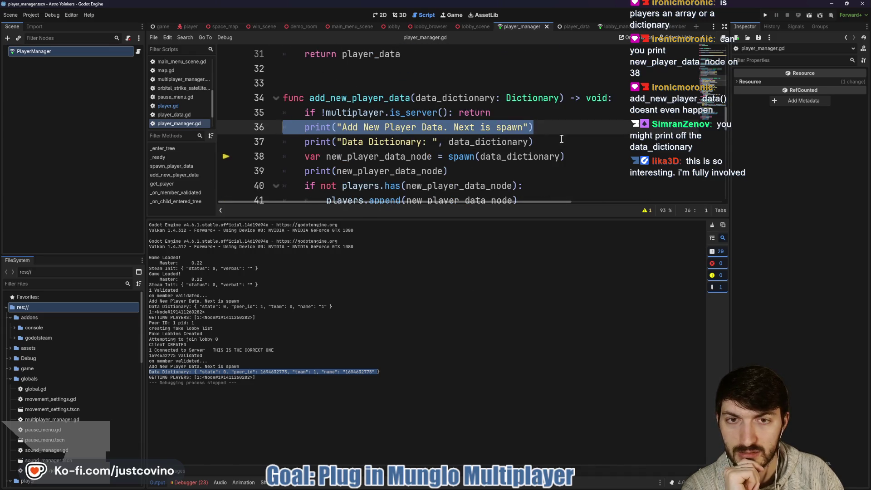
pyautogui.click(552, 140)
pyautogui.hotkey('shift', 'Home')
pyautogui.hotkey('shift', 'Home')
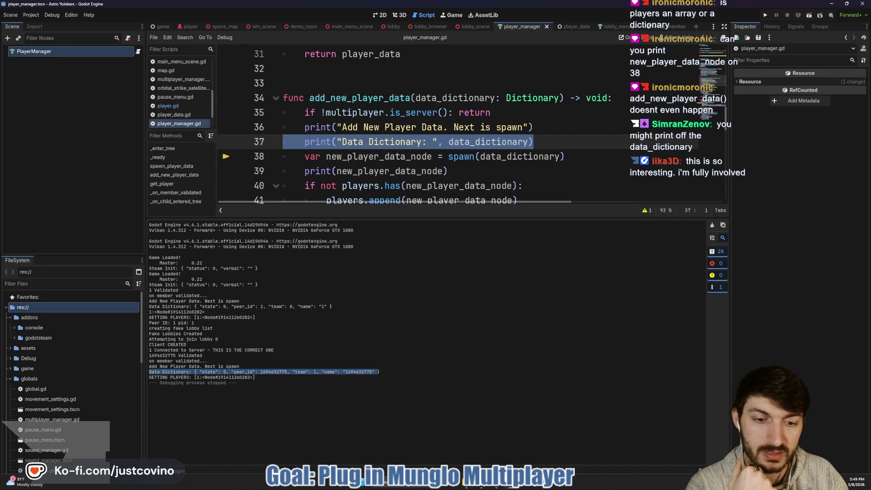
pyautogui.click(484, 488)
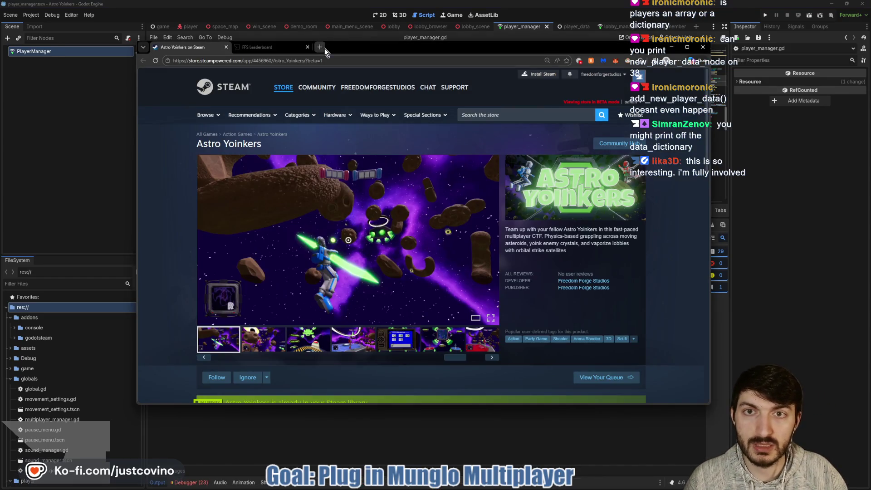
# Search the web for 'godot editor yellow arrow', then close the tab and return to Godot
pyautogui.click(325, 48)
pyautogui.write('godot edit')
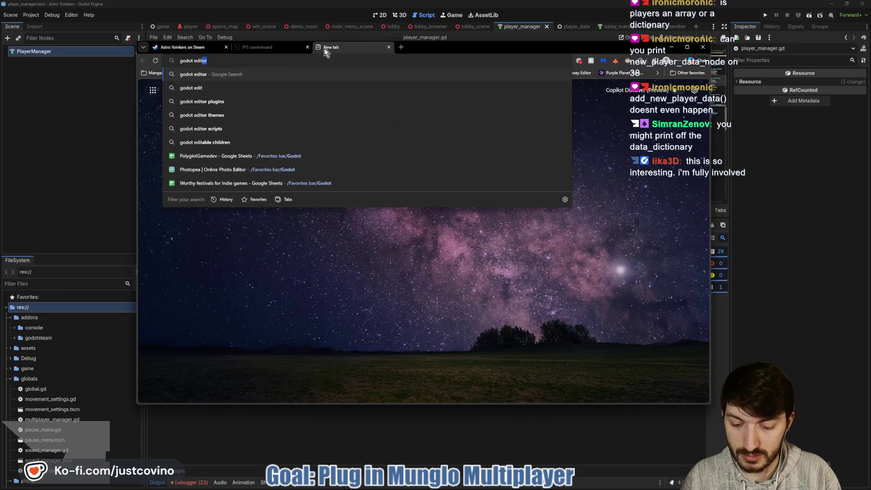
pyautogui.write('or yellow arrow')
pyautogui.press('Return')
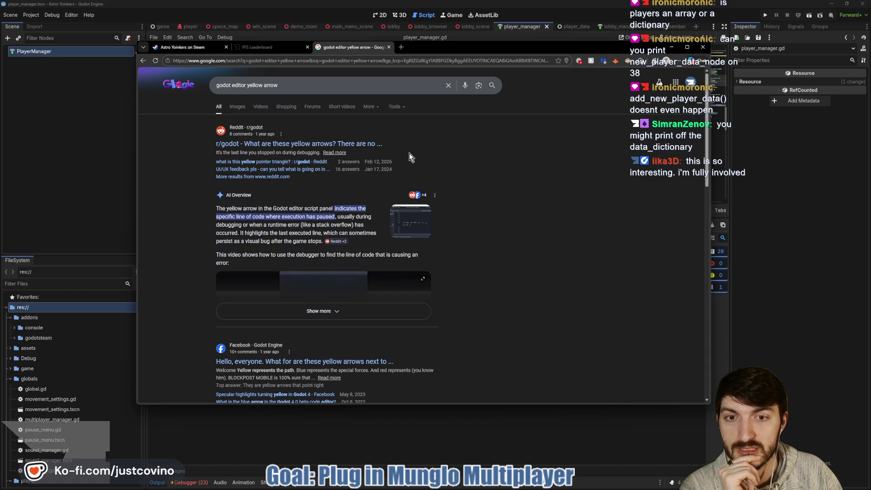
pyautogui.click(390, 47)
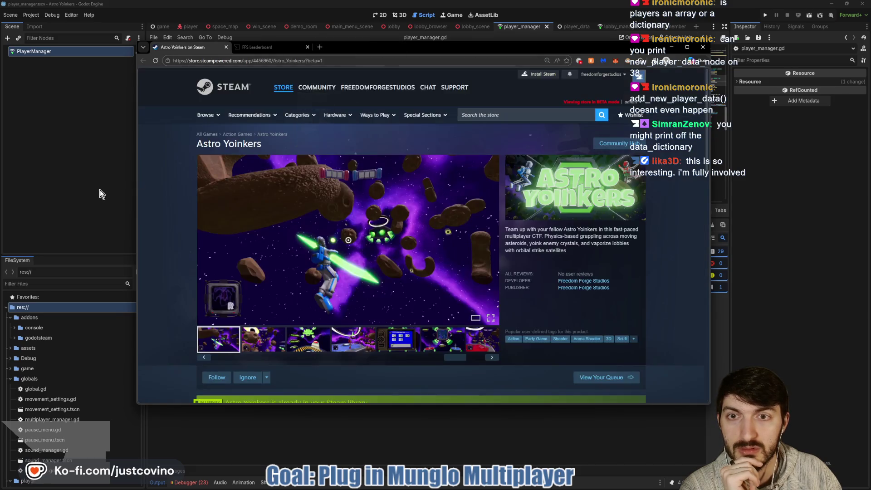
pyautogui.hotkey('alt', 'Tab')
# Add a ': PlayerData' type to new_player_data_node on line 38 and save player_manager.gd
pyautogui.doubleClick(467, 157)
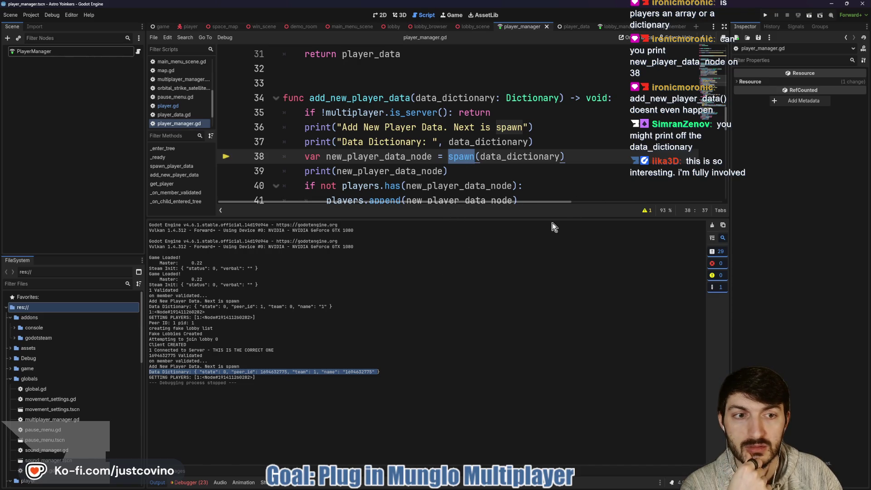
pyautogui.moveTo(528, 217); pyautogui.dragTo(527, 400)
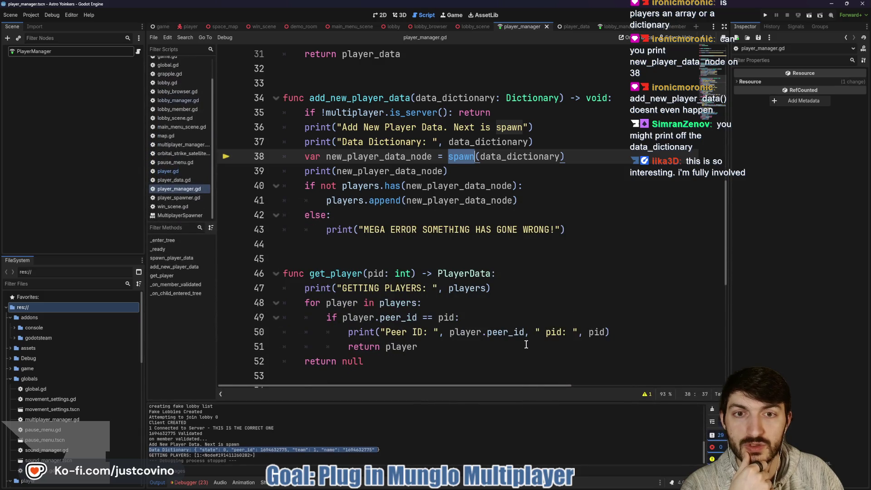
pyautogui.click(372, 157)
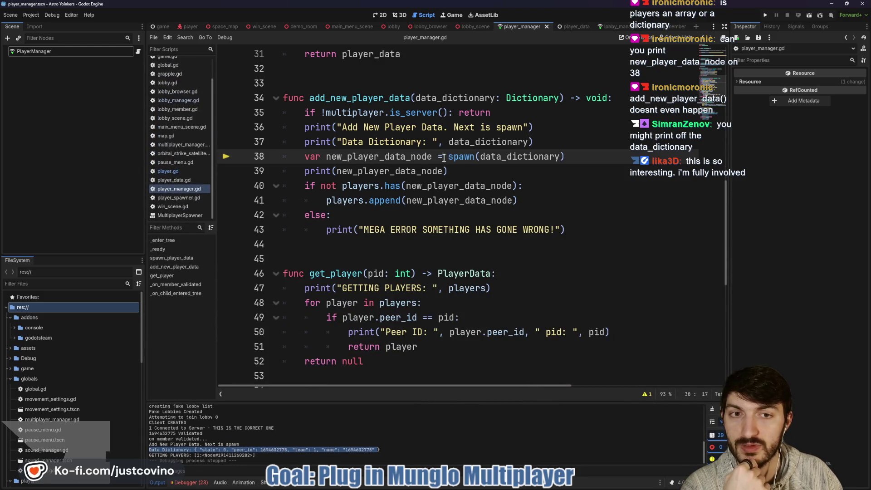
pyautogui.moveTo(457, 157)
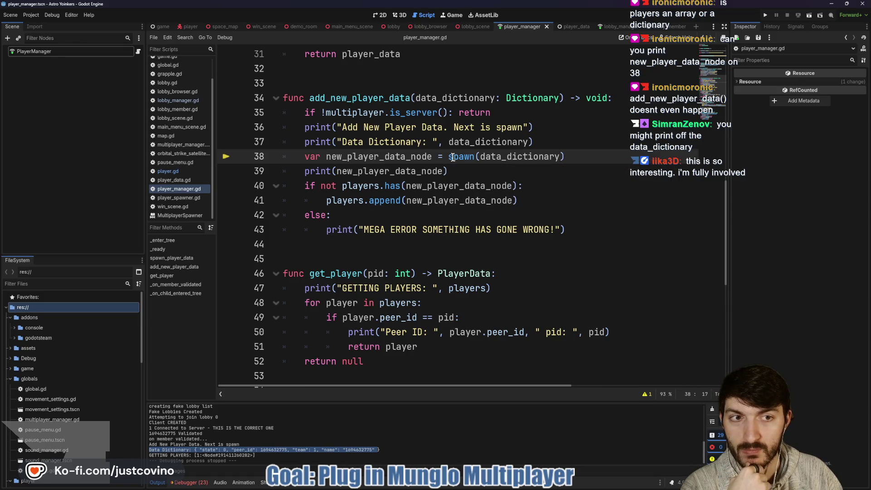
pyautogui.click(431, 156)
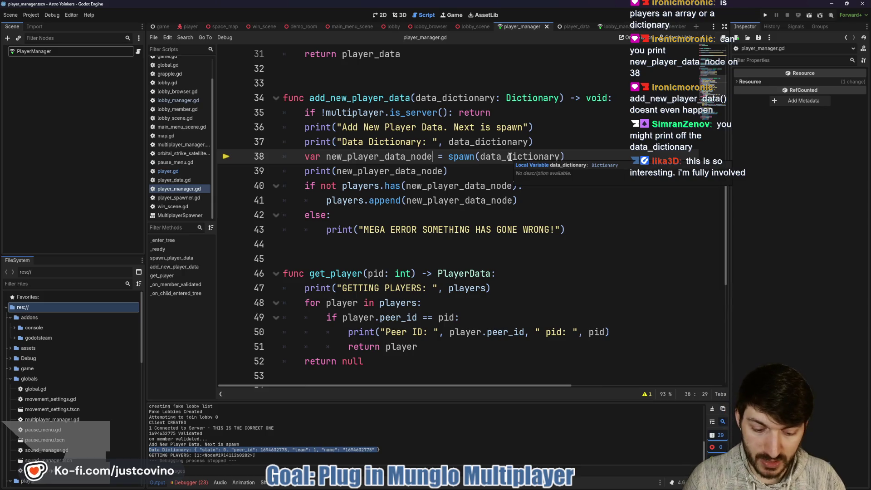
pyautogui.write(':')
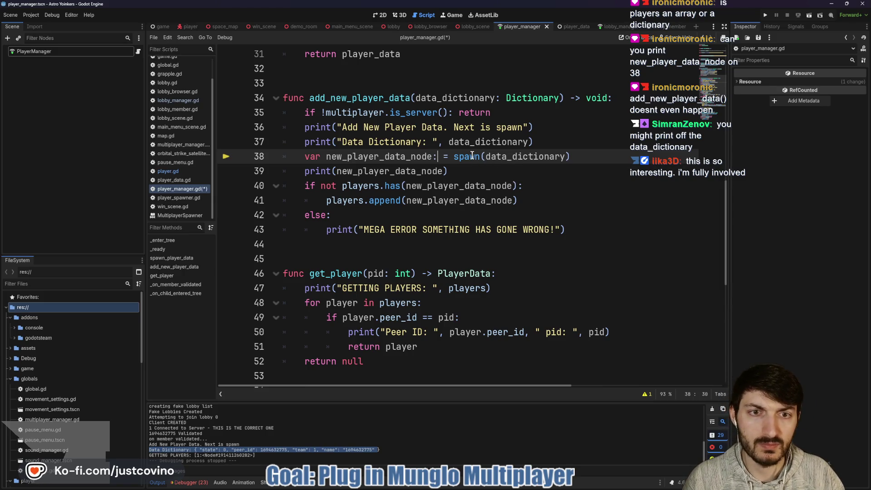
pyautogui.scroll(10, 467, 169)
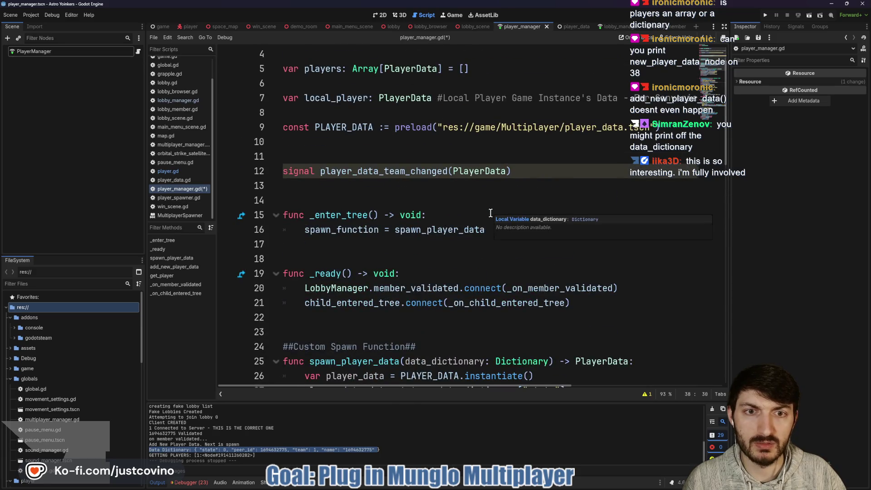
pyautogui.scroll(-9, 490, 213)
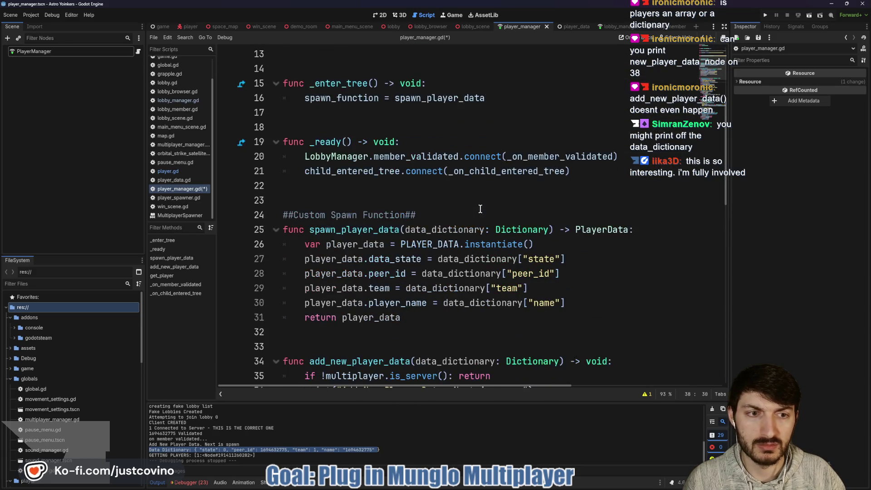
pyautogui.scroll(-1, 520, 220)
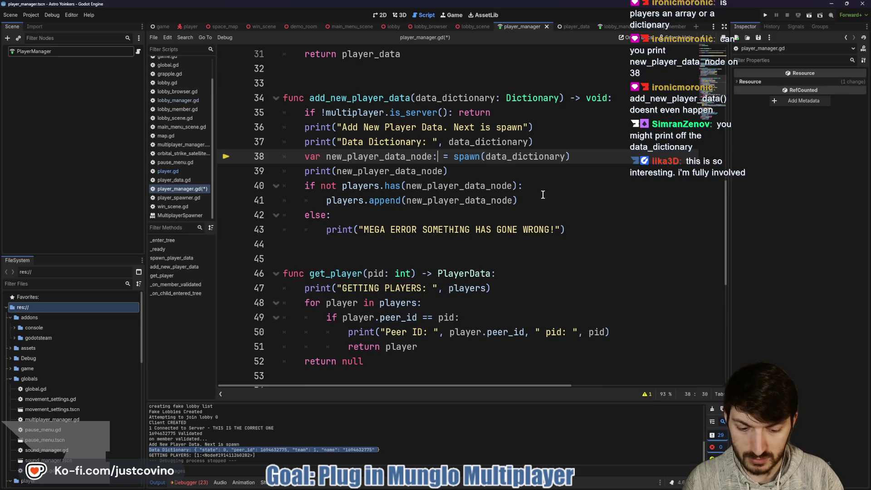
pyautogui.write('PlayerData')
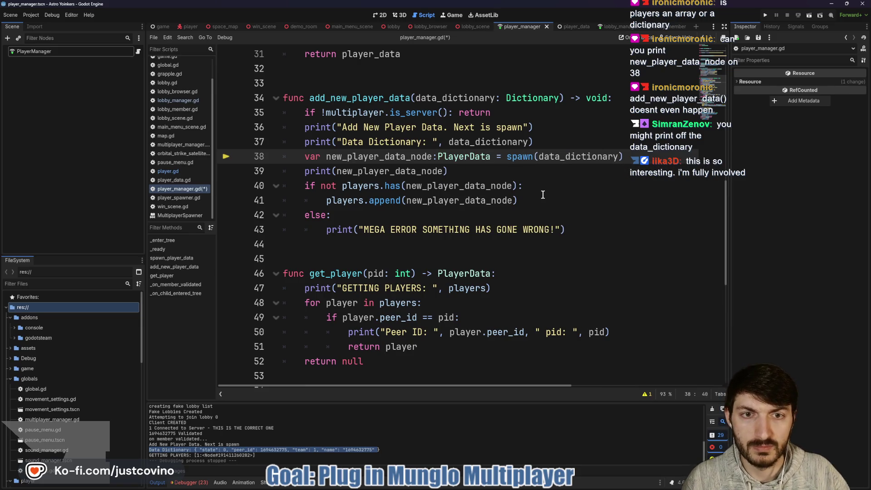
pyautogui.hotkey('ctrl', 'Left')
pyautogui.click(588, 169)
pyautogui.hotkey('ctrl', 's')
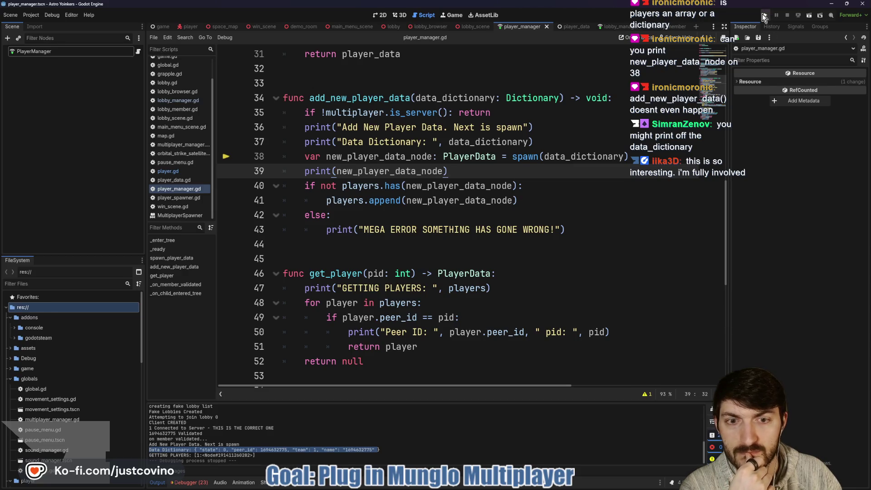
# Rerun the game, host a private lobby, and join it from the second instance
pyautogui.click(765, 16)
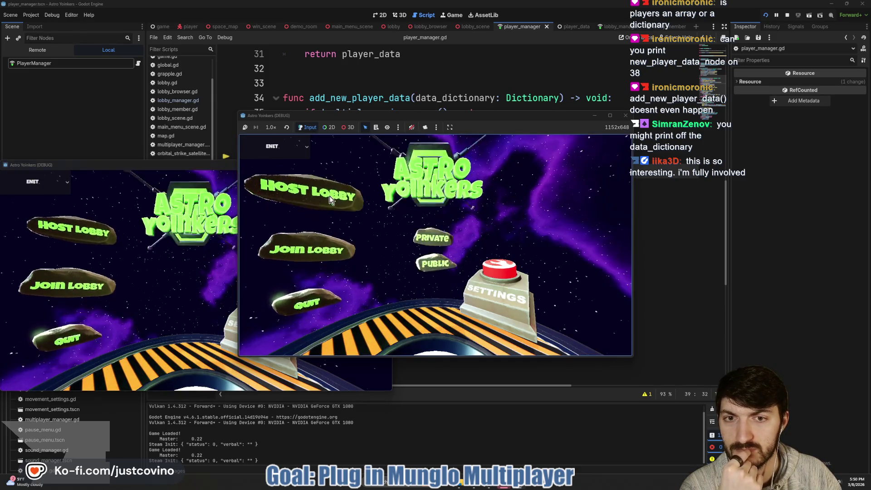
pyautogui.click(323, 199)
pyautogui.click(431, 197)
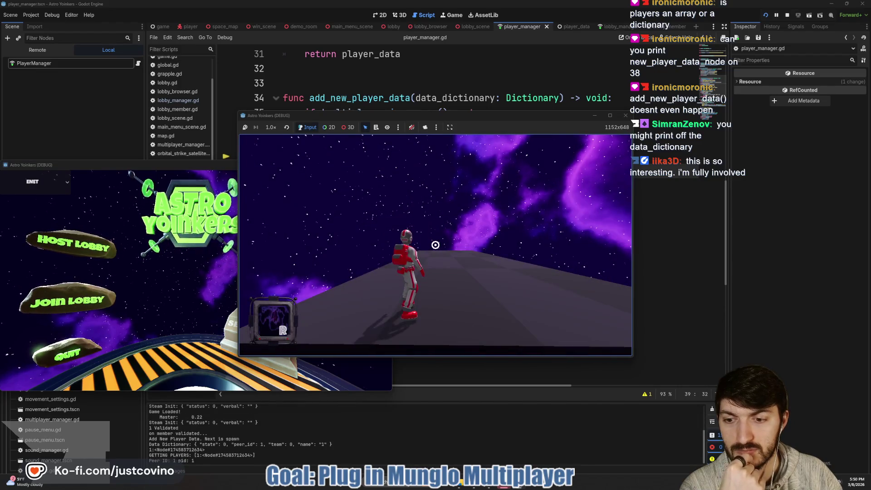
pyautogui.click(68, 300)
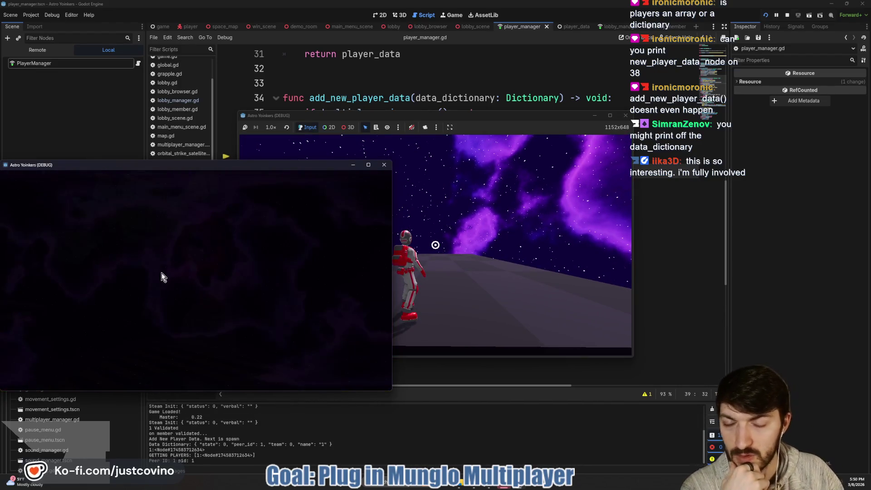
pyautogui.click(223, 218)
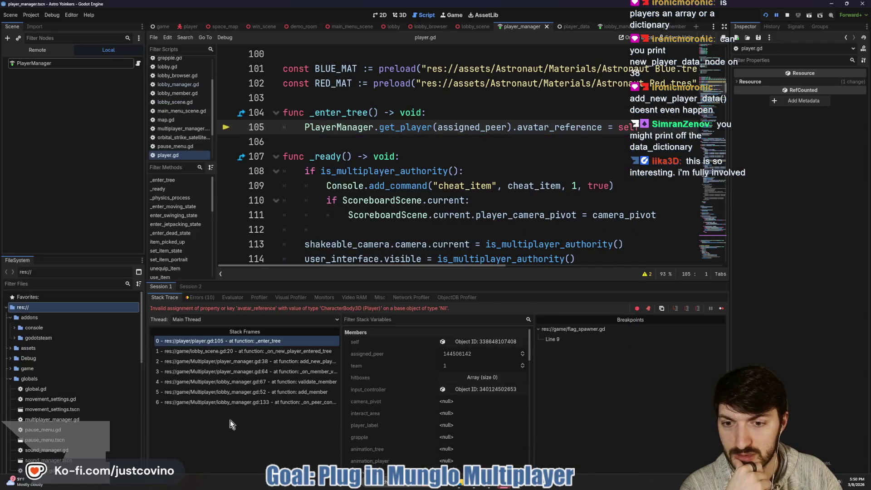
# Stop the game and enlarge the Output log to read the messages
pyautogui.click(786, 17)
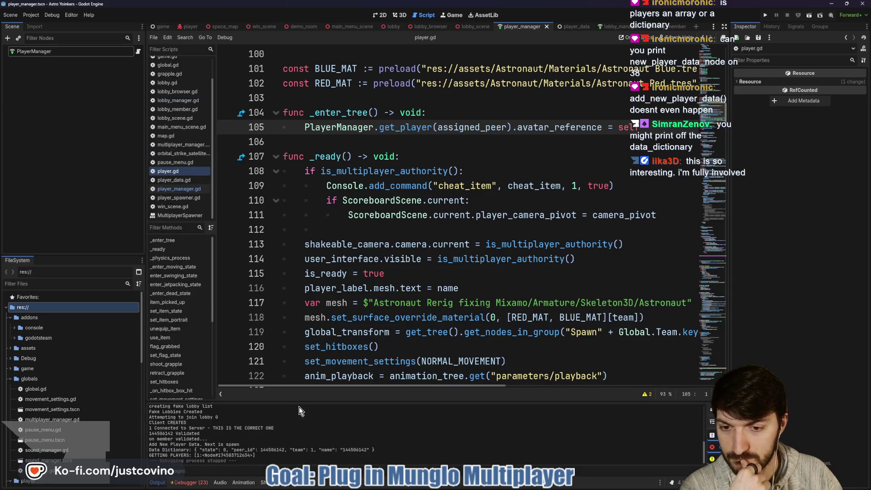
pyautogui.moveTo(289, 401); pyautogui.dragTo(290, 241)
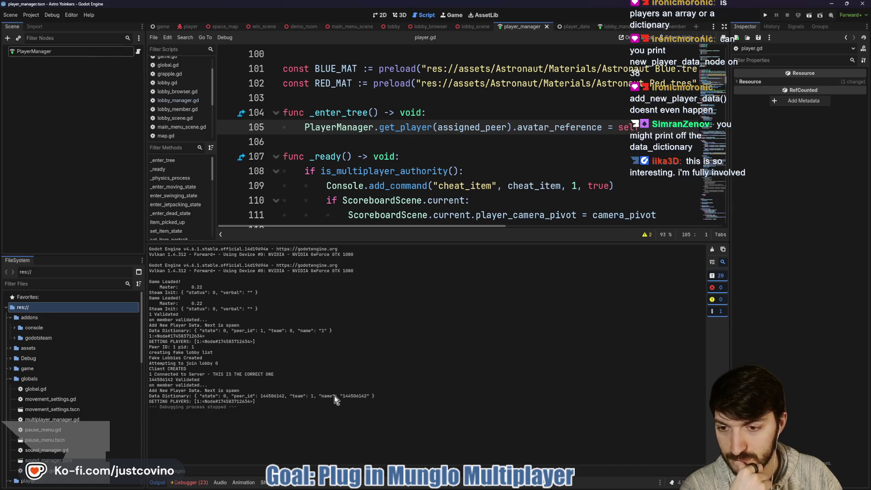
pyautogui.scroll(-5, 470, 175)
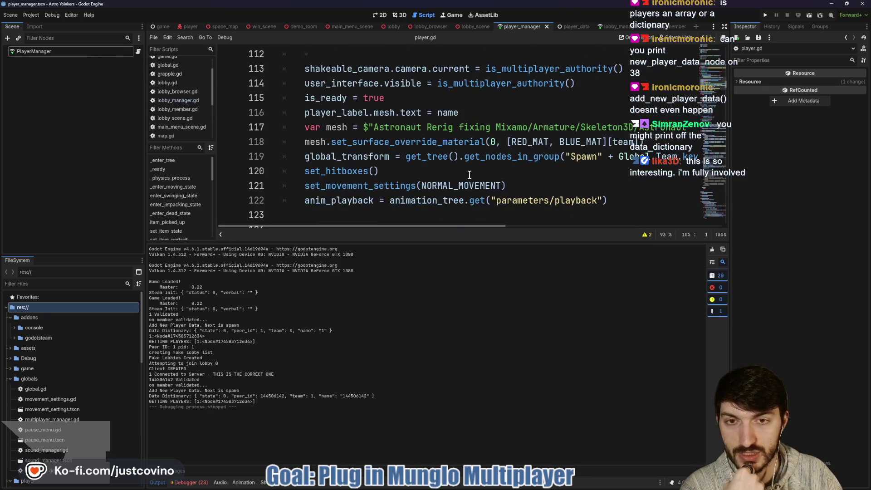
pyautogui.scroll(-4, 468, 174)
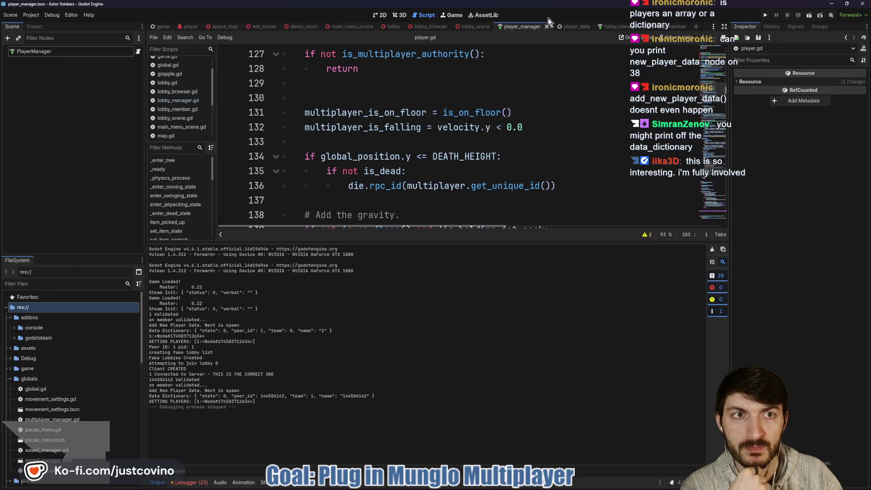
# Delete the 'GETTING PLAYERS' print from get_player in player_manager.gd
pyautogui.click(138, 52)
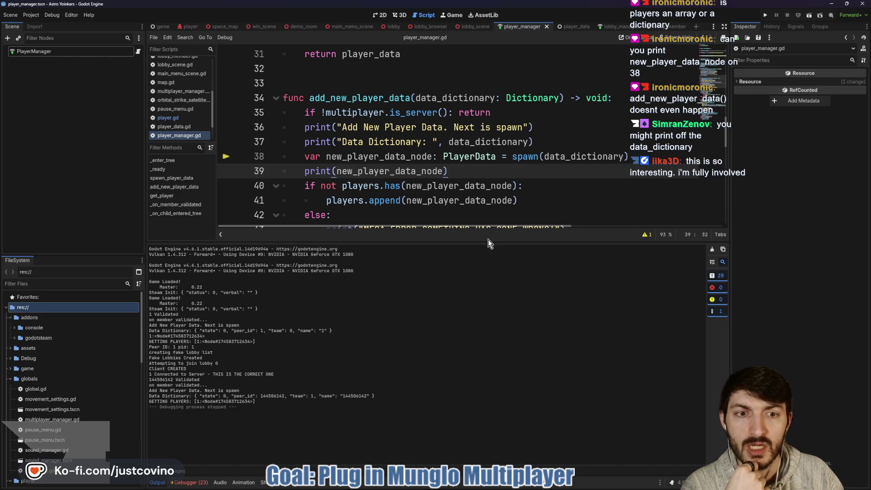
pyautogui.moveTo(484, 242); pyautogui.dragTo(490, 369)
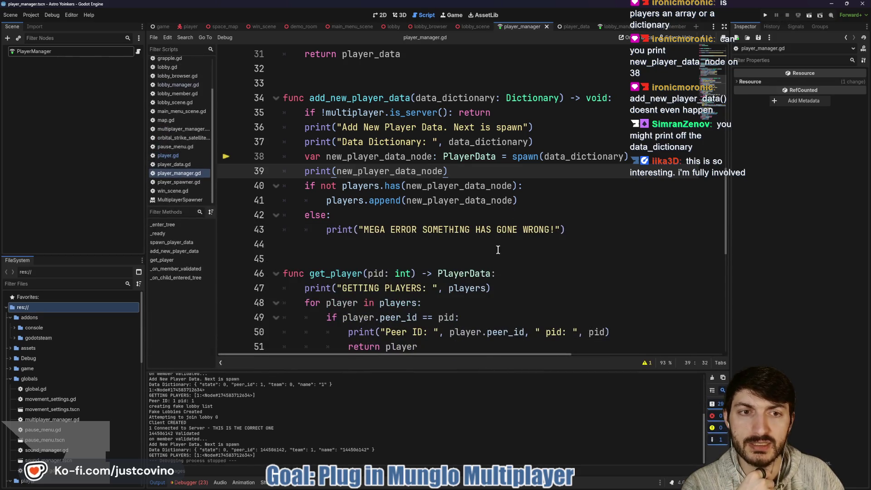
pyautogui.doubleClick(380, 158)
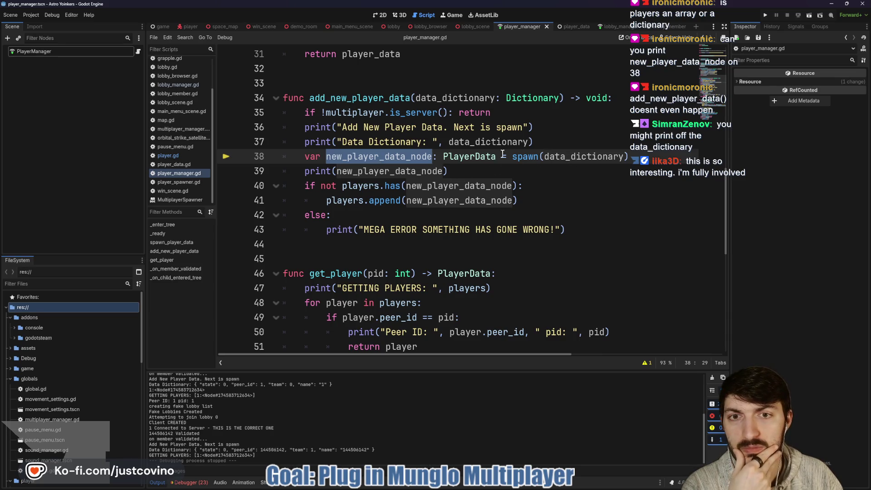
pyautogui.click(480, 157)
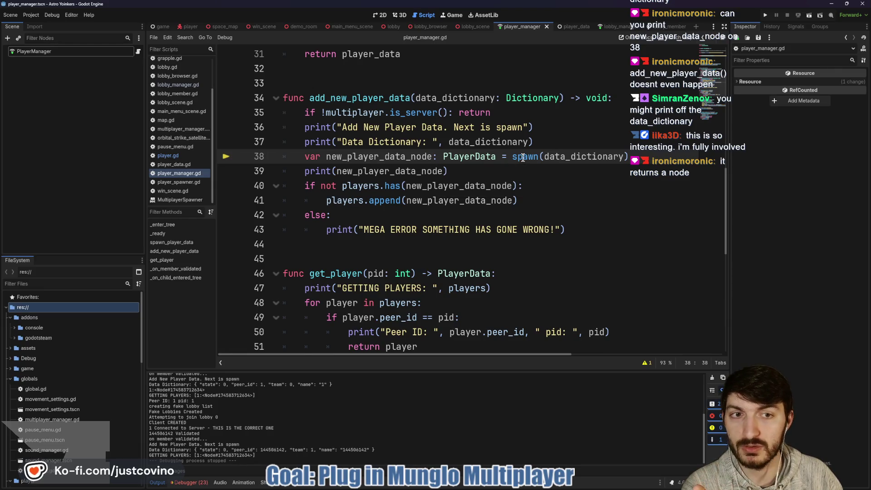
pyautogui.moveTo(523, 158)
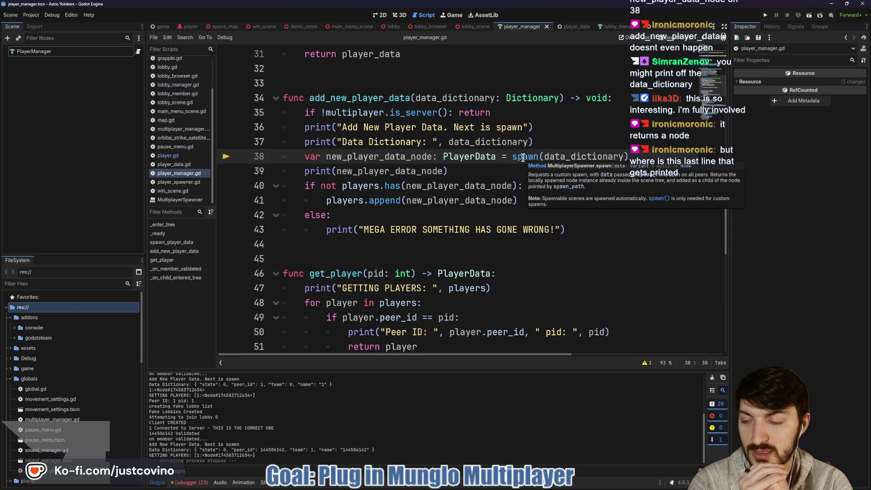
pyautogui.moveTo(533, 142); pyautogui.dragTo(283, 149)
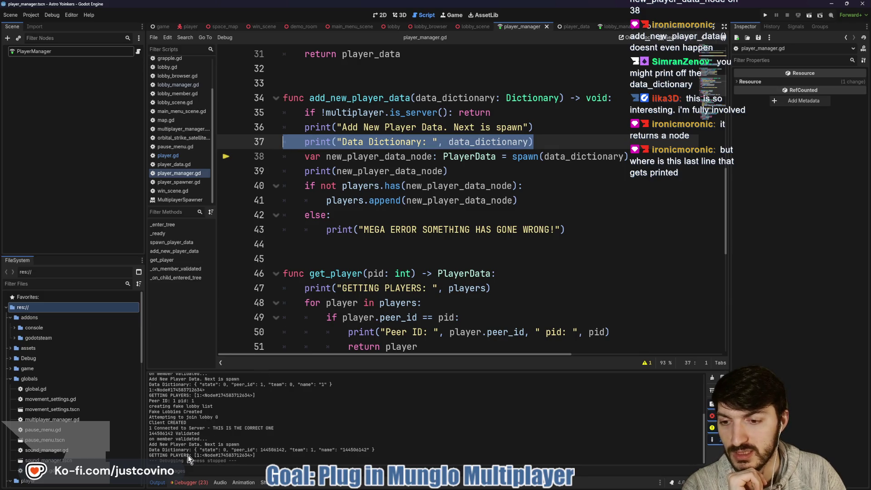
pyautogui.scroll(-2, 393, 269)
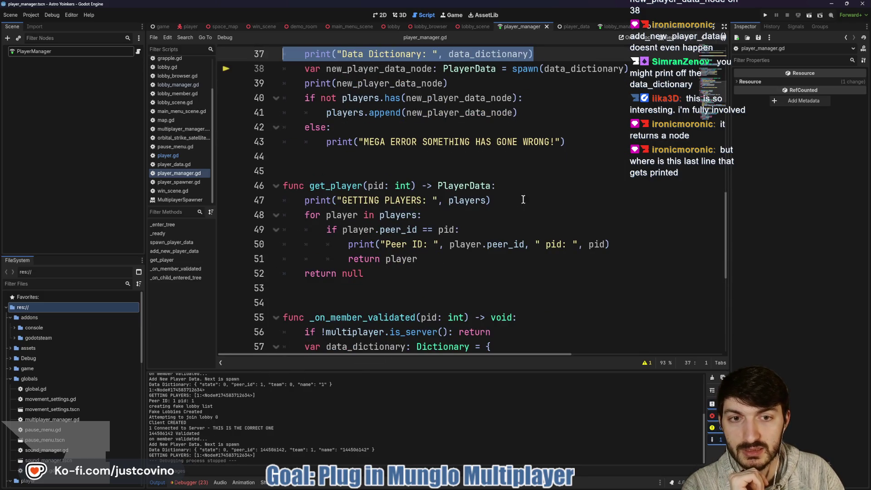
pyautogui.moveTo(523, 199); pyautogui.dragTo(283, 203)
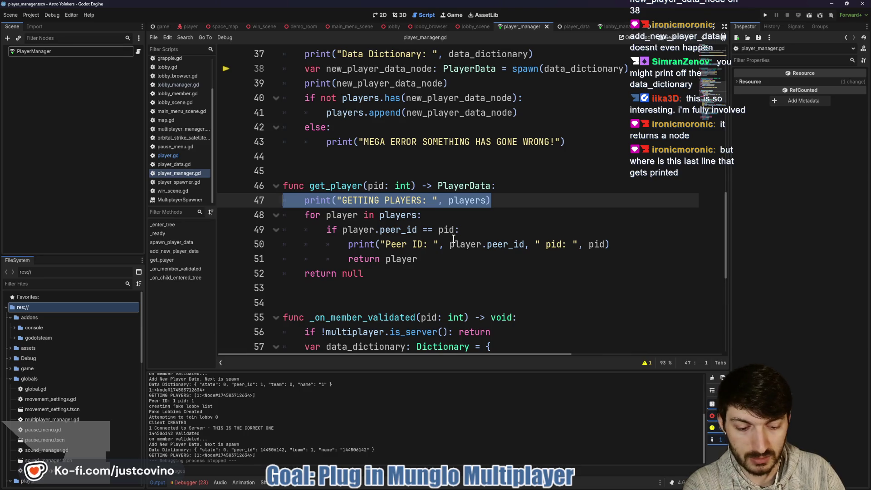
pyautogui.press('BackSpace')
pyautogui.press('BackSpace')
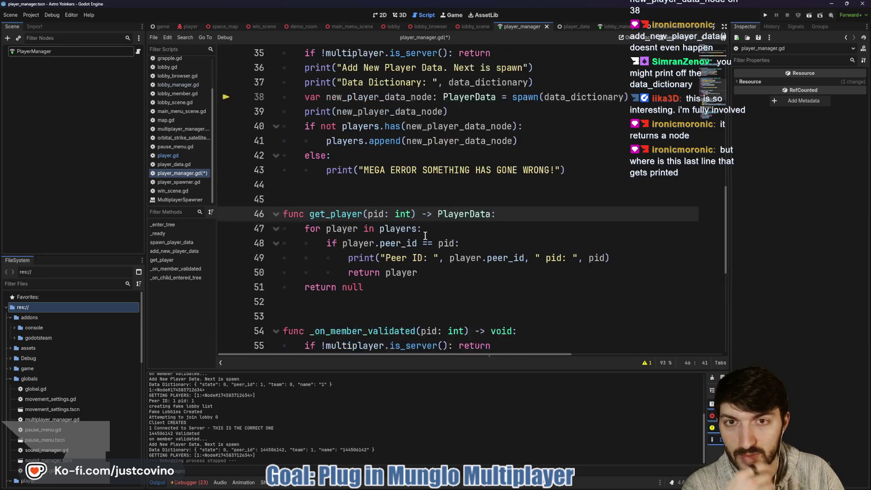
# Label line 39's print with "Player data node: " and save the script
pyautogui.scroll(2, 425, 235)
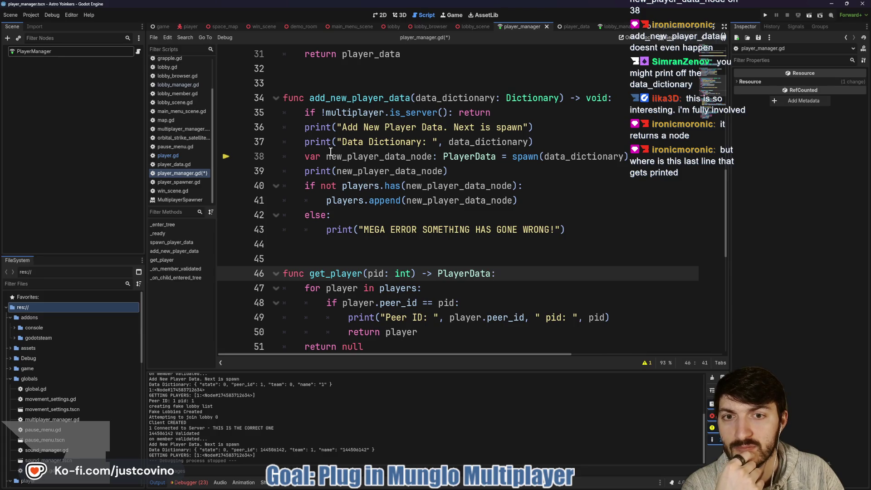
pyautogui.click(485, 171)
pyautogui.hotkey('shift', 'Home')
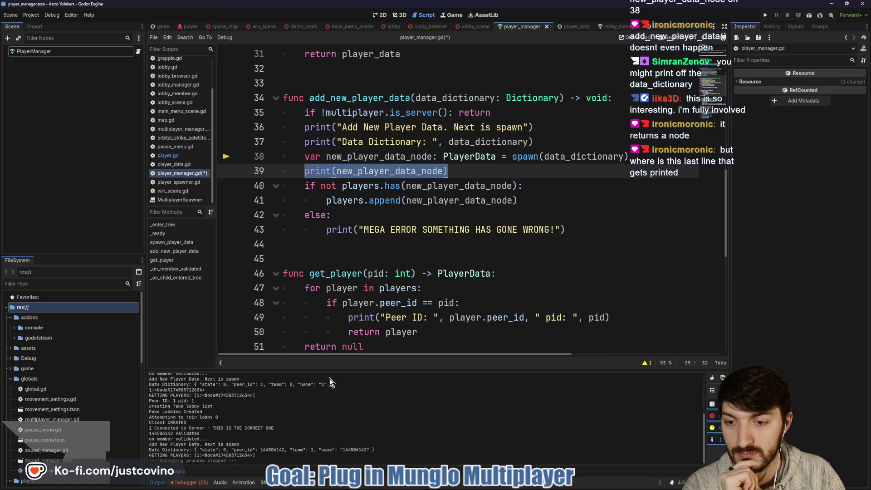
pyautogui.click(349, 171)
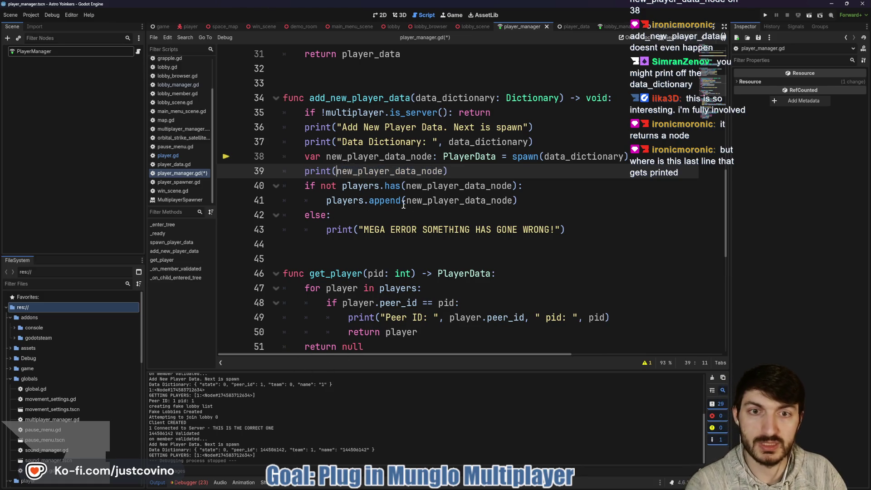
pyautogui.write('"Play')
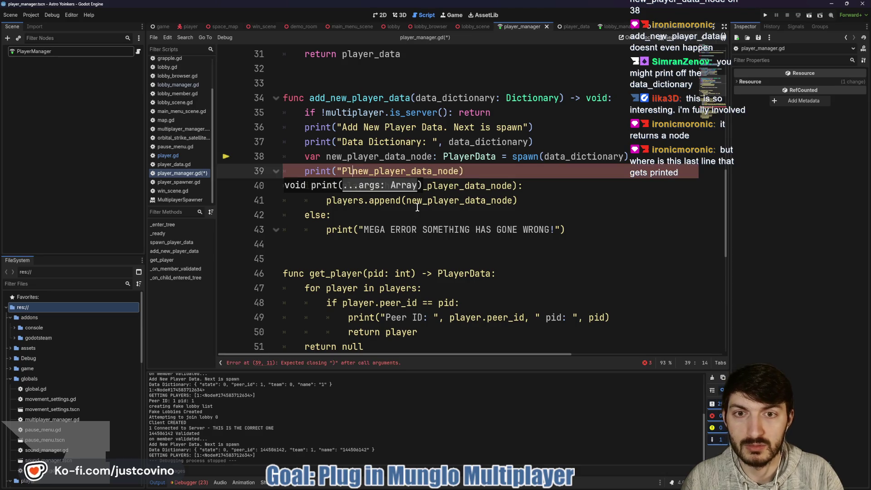
pyautogui.write('er data node')
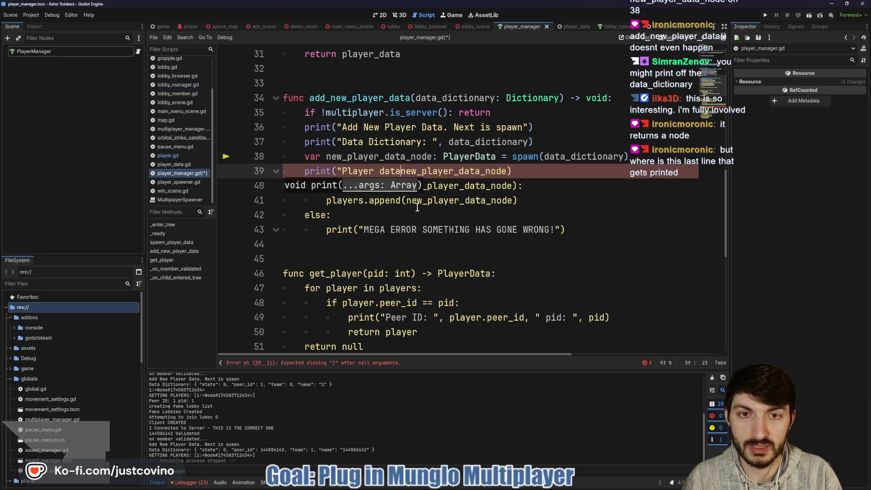
pyautogui.write(': ')
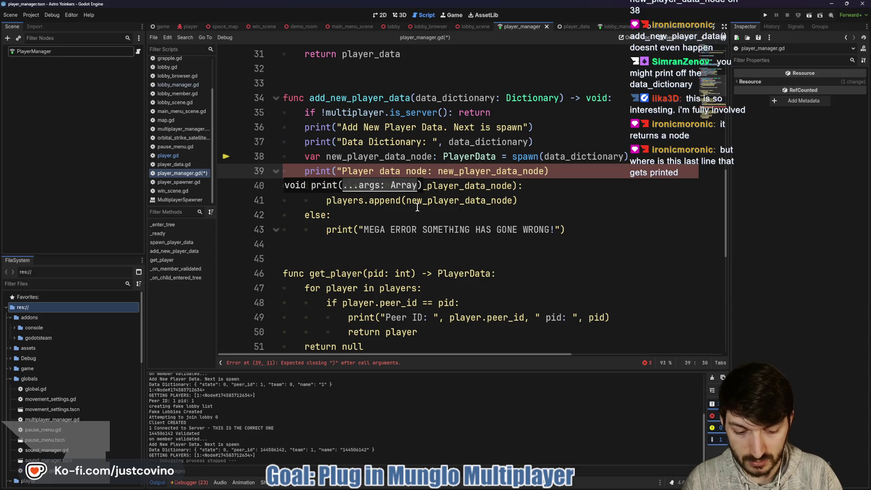
pyautogui.write('",')
pyautogui.click(589, 176)
pyautogui.hotkey('ctrl', 's')
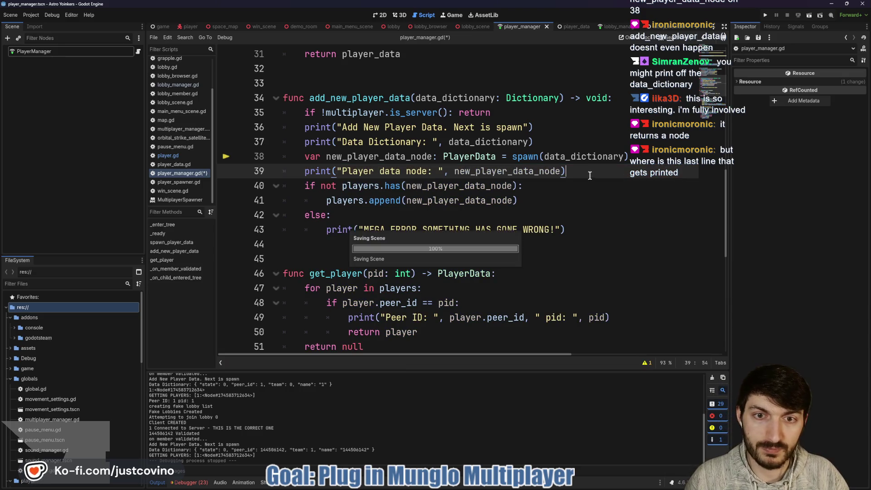
# Add 'await get_tree().process_frame' after the spawn line, save, and run the game
pyautogui.moveTo(578, 170); pyautogui.dragTo(287, 172)
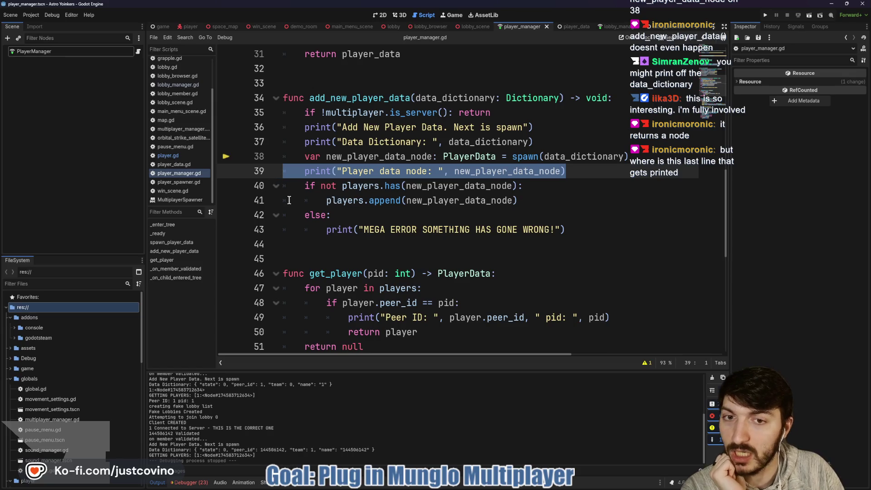
pyautogui.click(310, 157)
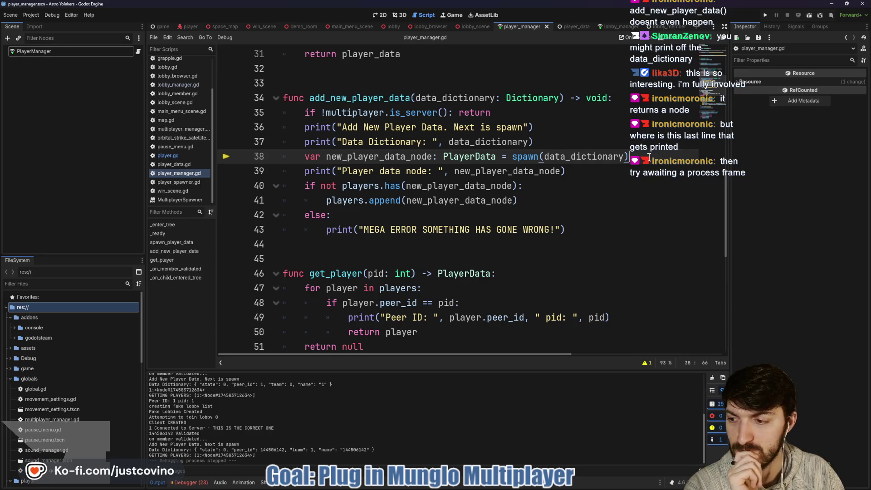
pyautogui.press('Return')
pyautogui.write('awai')
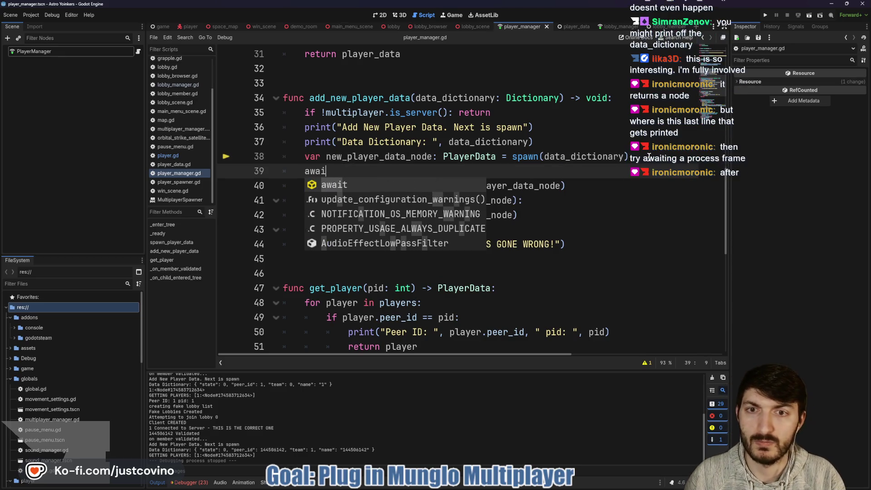
pyautogui.write('t get_tr')
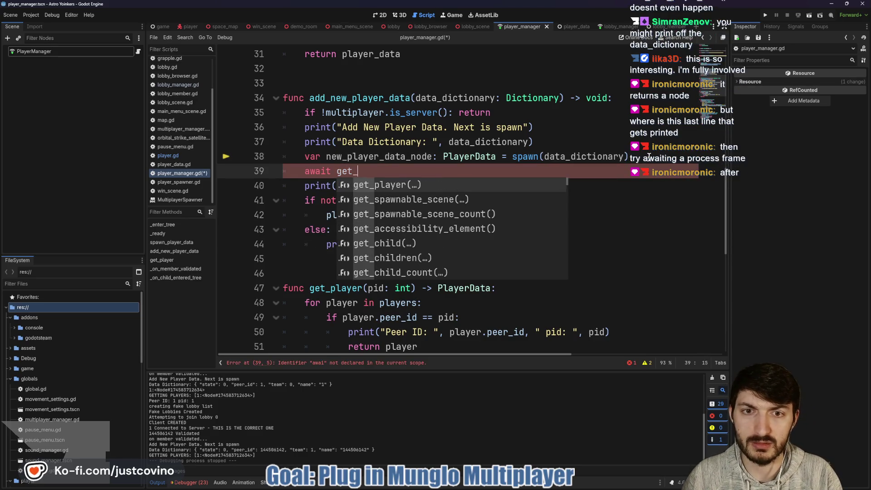
pyautogui.press('Return')
pyautogui.write('.pro')
pyautogui.press('Return')
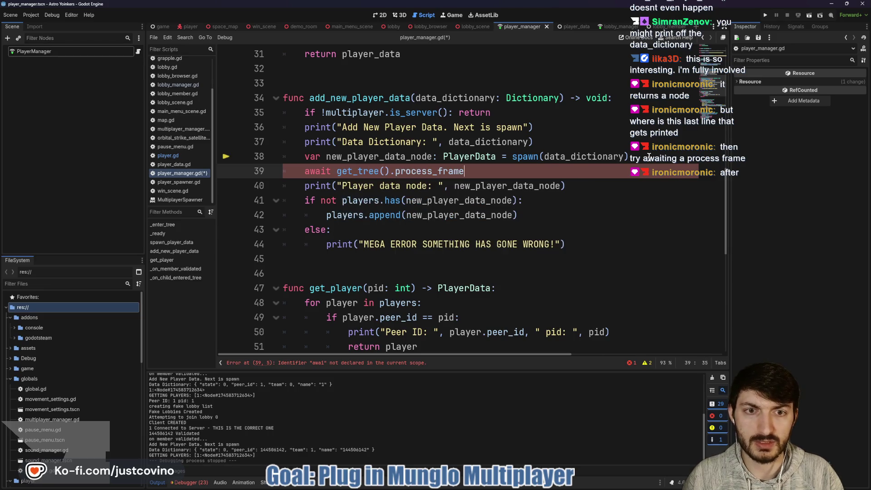
pyautogui.hotkey('ctrl', 's')
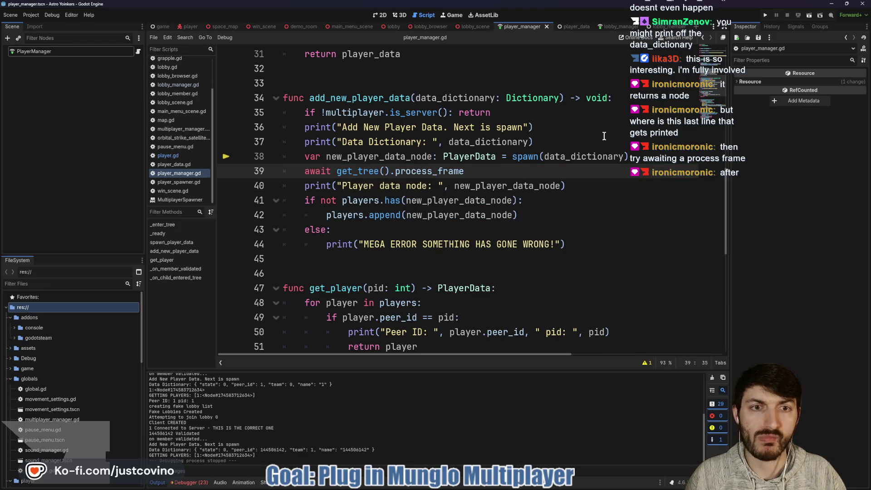
pyautogui.click(765, 15)
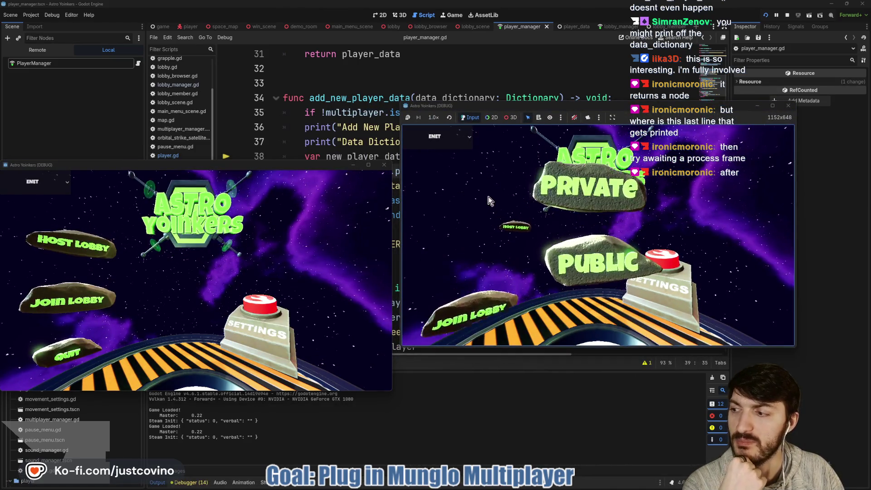
# Host a private lobby, join Fake Lobby 6 from the client, and enlarge the Output log
pyautogui.click(567, 180)
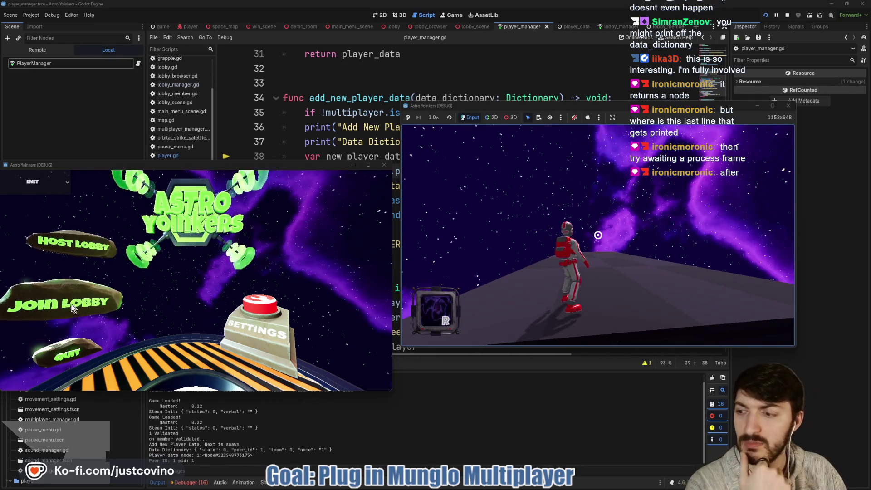
pyautogui.click(92, 302)
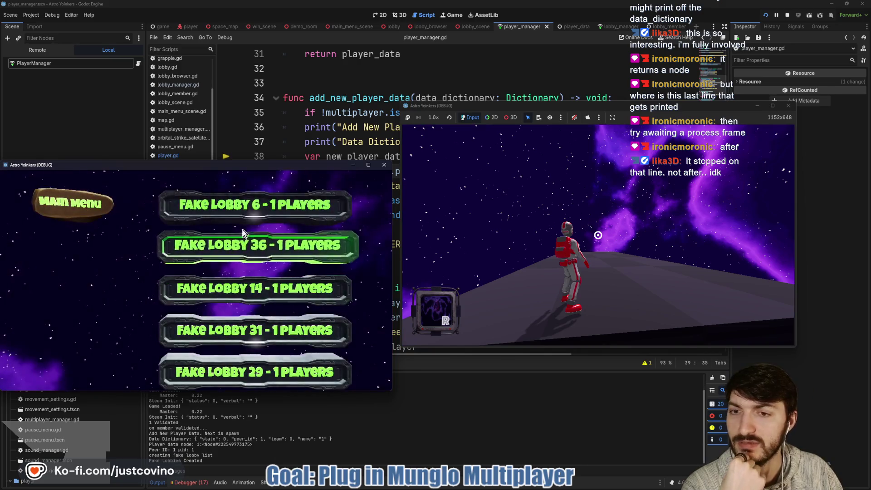
pyautogui.click(235, 210)
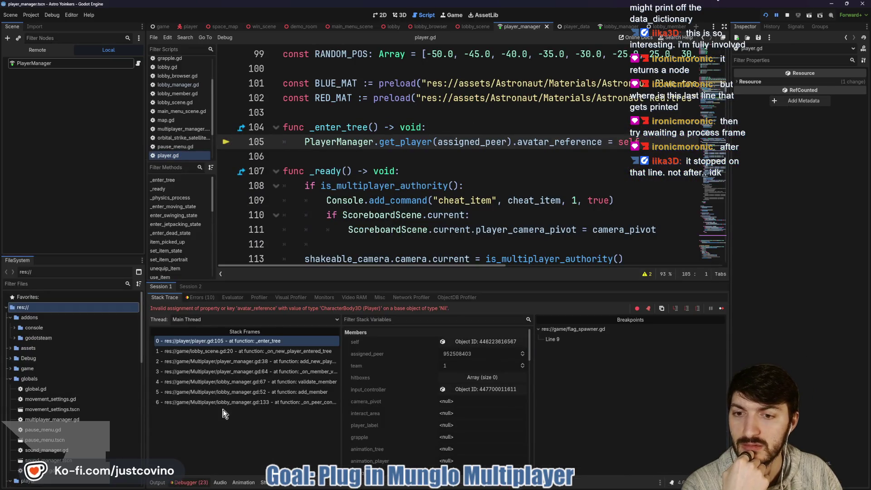
pyautogui.click(158, 482)
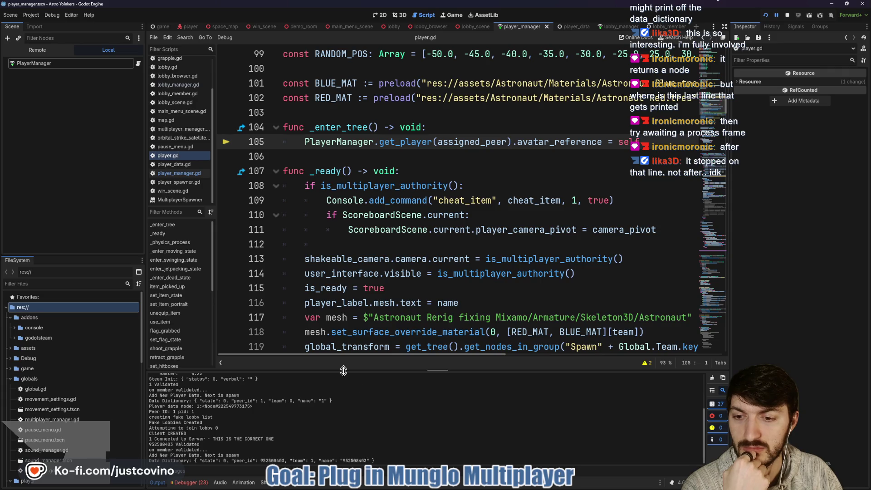
pyautogui.moveTo(344, 371); pyautogui.dragTo(359, 183)
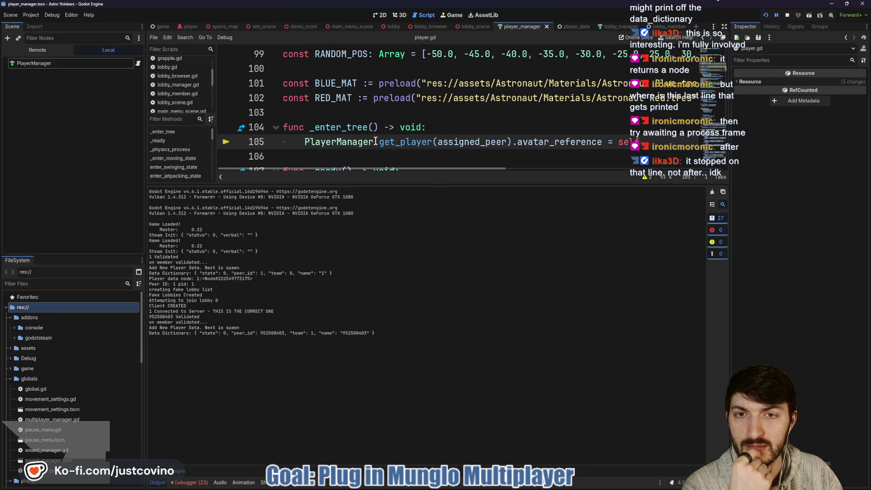
# Stop the debug session and select the line 38 declaration in player_manager.gd
pyautogui.moveTo(376, 141)
pyautogui.press('F8')
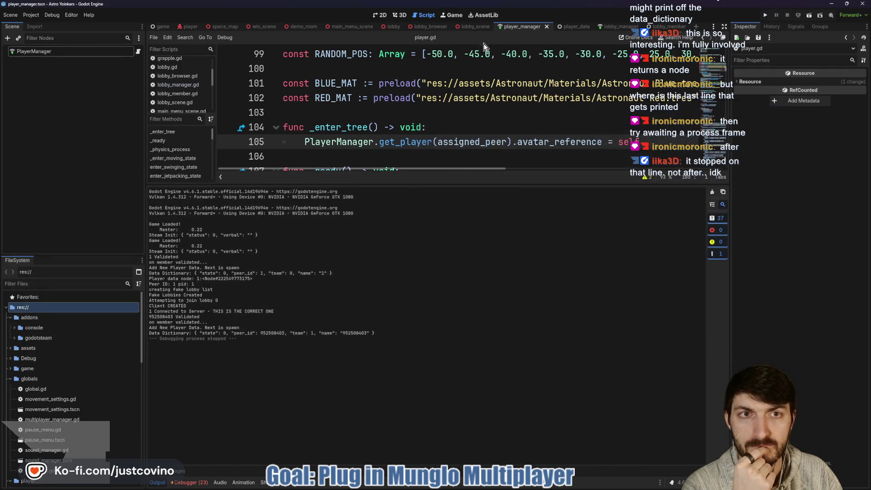
pyautogui.scroll(-3, 175, 70)
pyautogui.click(179, 107)
pyautogui.scroll(-1, 317, 113)
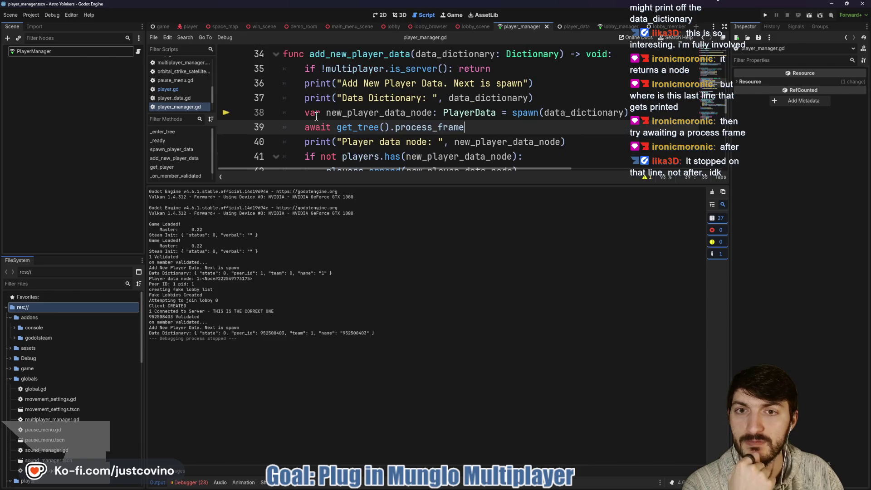
pyautogui.moveTo(304, 113); pyautogui.dragTo(432, 113)
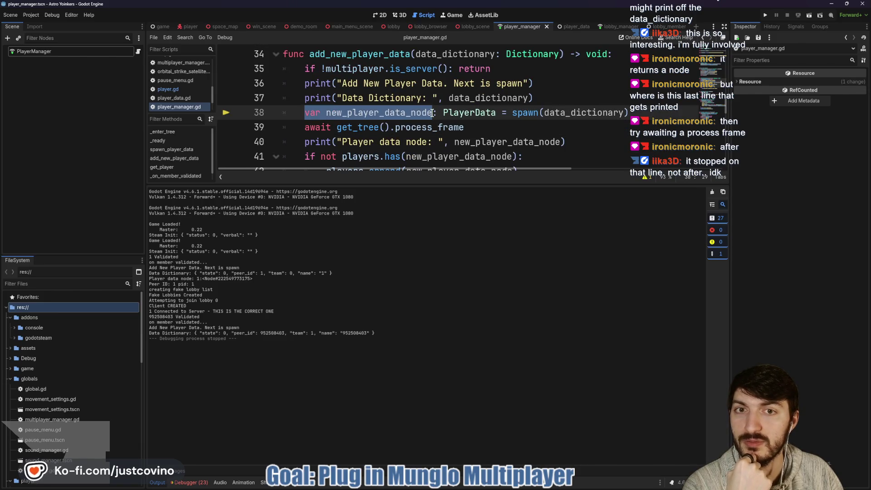
# Declare new_player_data_node as PlayerData on its own line, then assign spawn(data_dictionary); save and relaunch
pyautogui.click(549, 97)
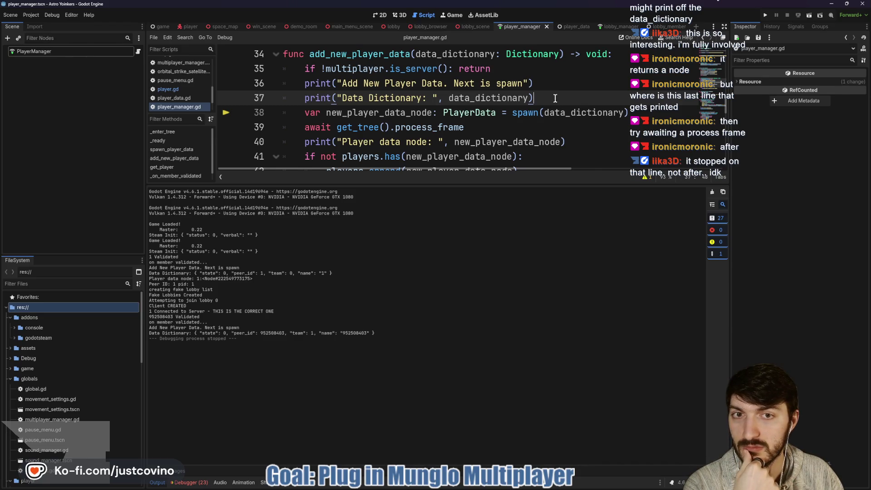
pyautogui.press('Return')
pyautogui.write('var new_pla')
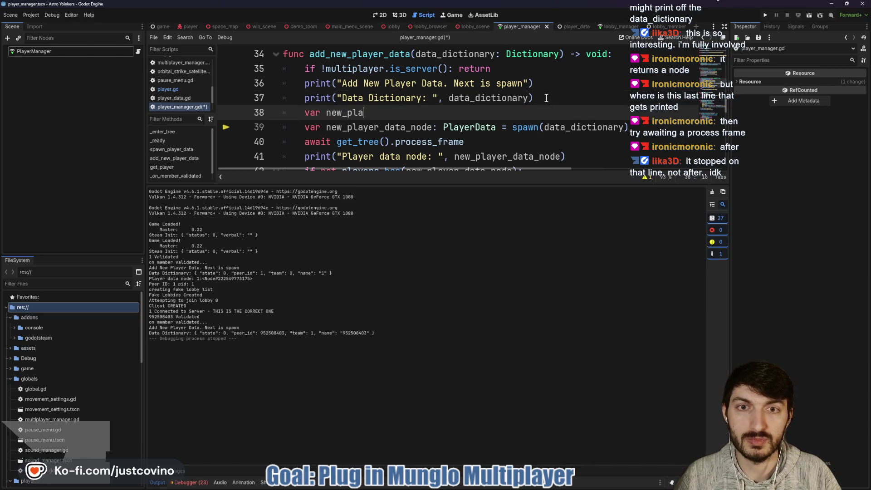
pyautogui.write('de: PlayerD')
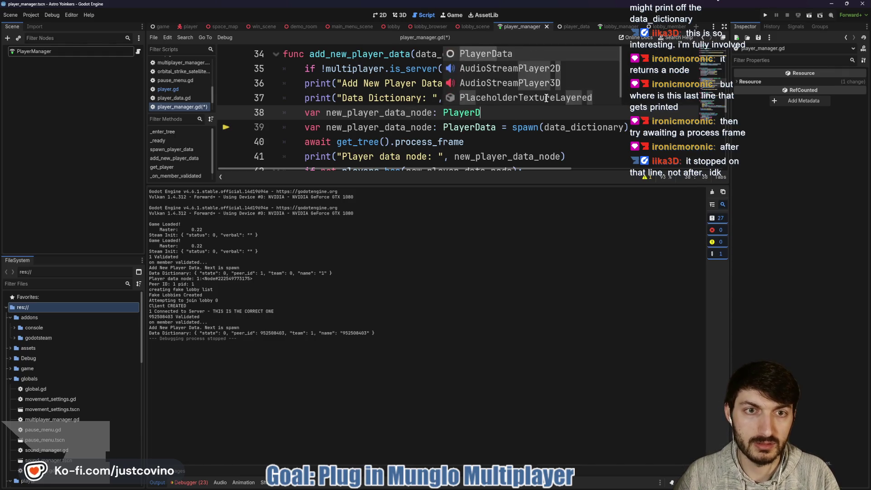
pyautogui.press('Return')
pyautogui.click(325, 129)
pyautogui.press('BackSpace')
pyautogui.press('BackSpace')
pyautogui.press('BackSpace')
pyautogui.moveTo(474, 127); pyautogui.dragTo(411, 127)
pyautogui.press('BackSpace')
pyautogui.click(357, 135)
pyautogui.click(494, 135)
pyautogui.hotkey('ctrl', 's')
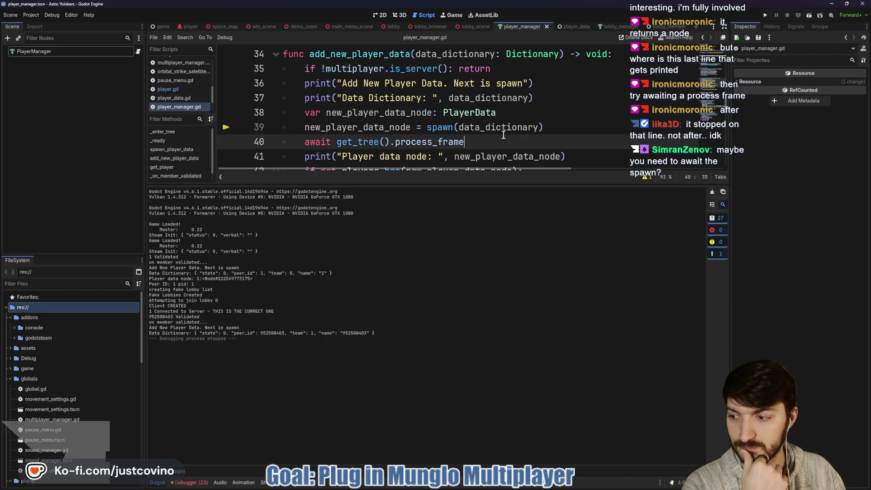
pyautogui.click(766, 15)
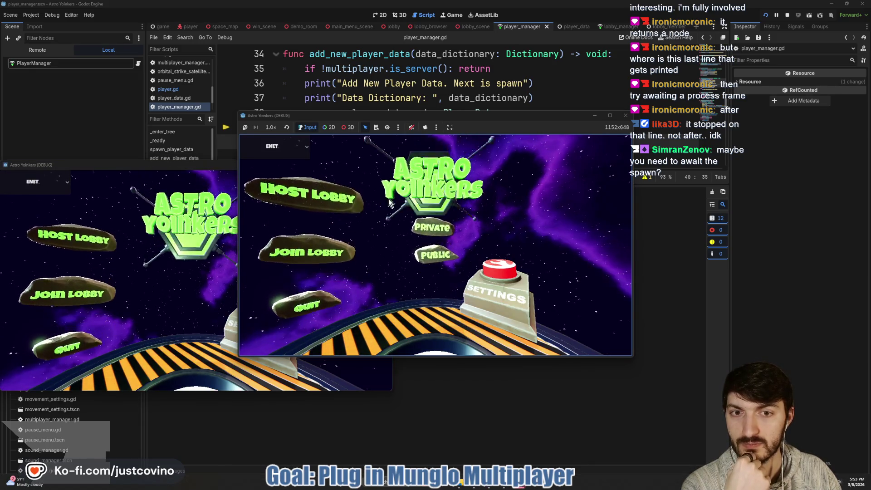
# Host a private lobby and join Fake Lobby 41 from the client instance
pyautogui.click(430, 226)
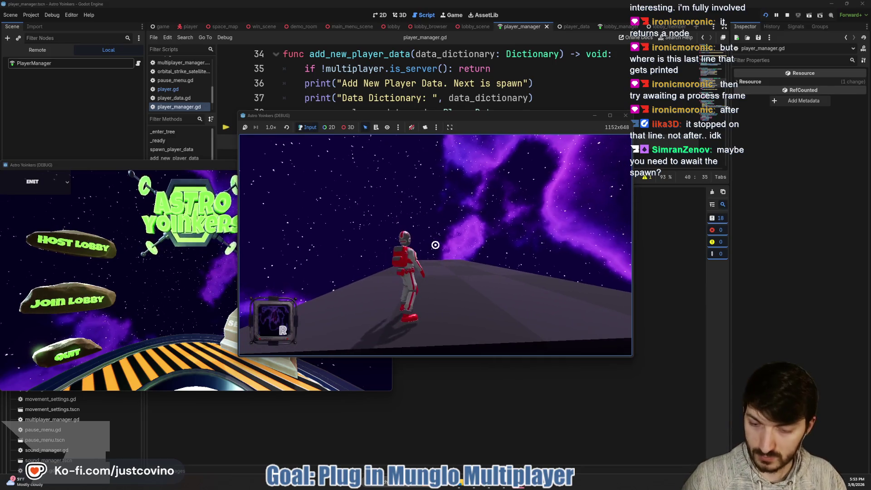
pyautogui.click(62, 301)
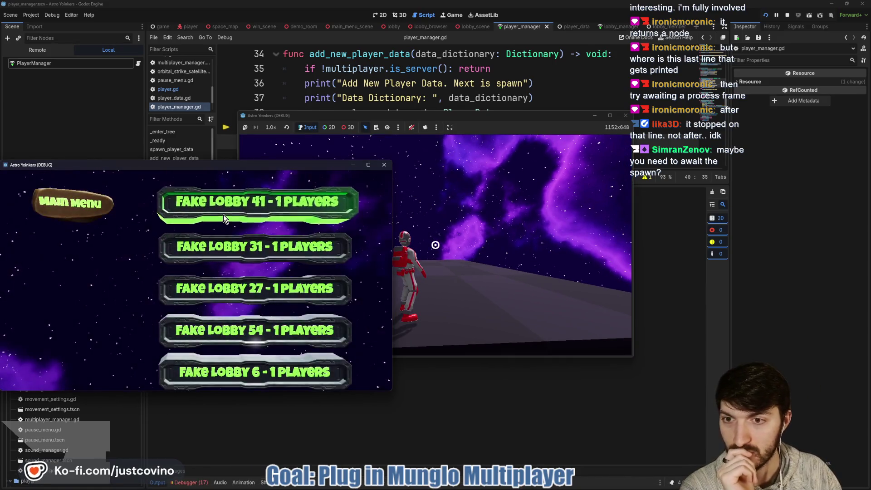
pyautogui.click(223, 214)
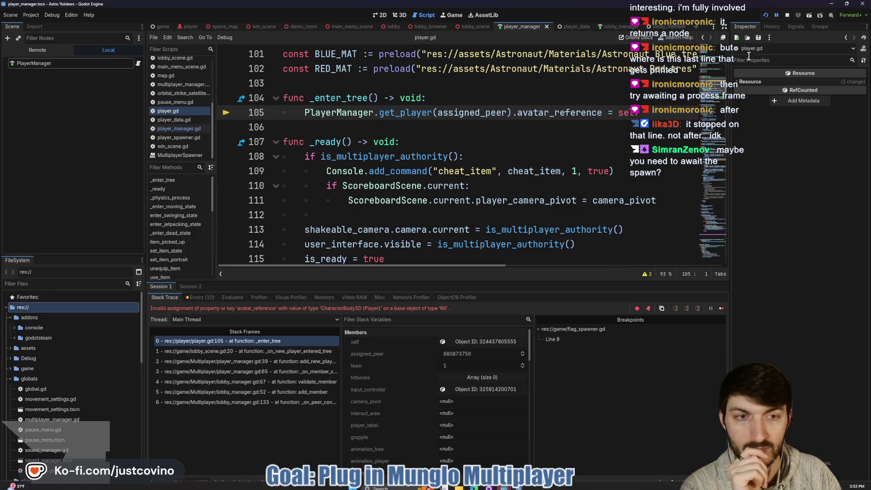
# Stop the run and show more of add_new_player_data in player_manager.gd
pyautogui.click(788, 15)
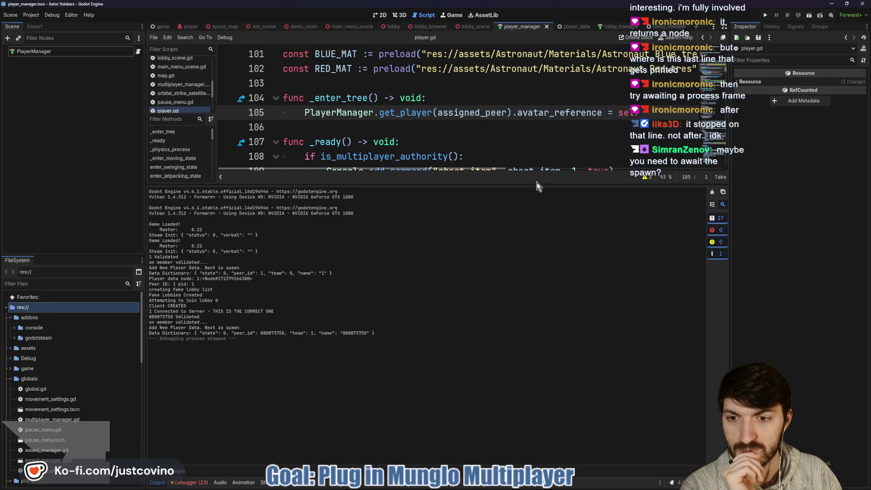
pyautogui.click(138, 51)
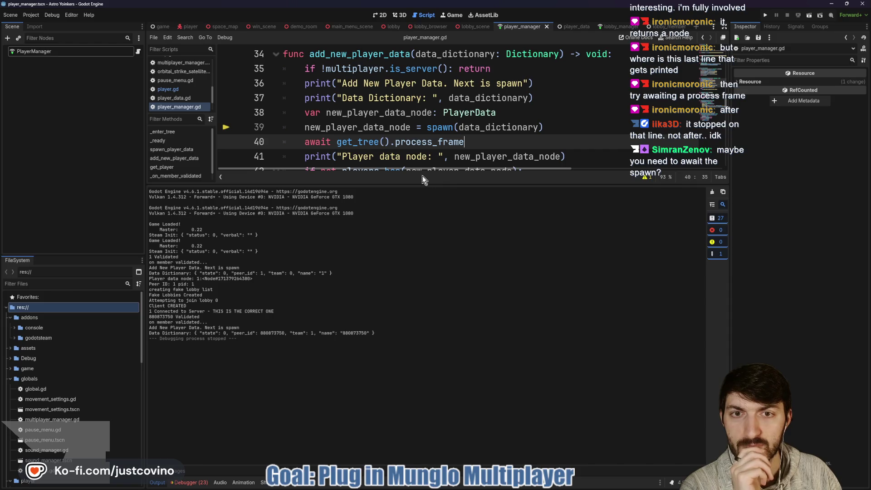
pyautogui.moveTo(422, 180); pyautogui.dragTo(422, 315)
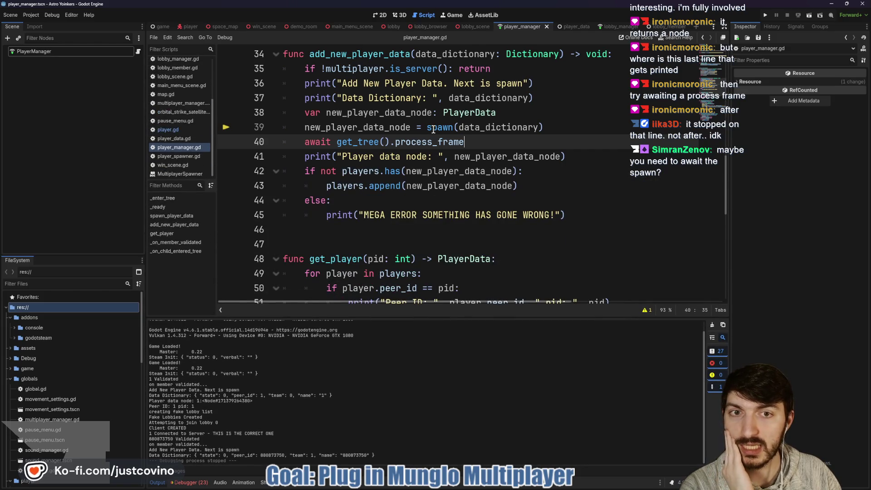
# Open the MultiplayerSpawner.spawn help page from the tooltip on line 39's spawn call
pyautogui.moveTo(434, 130)
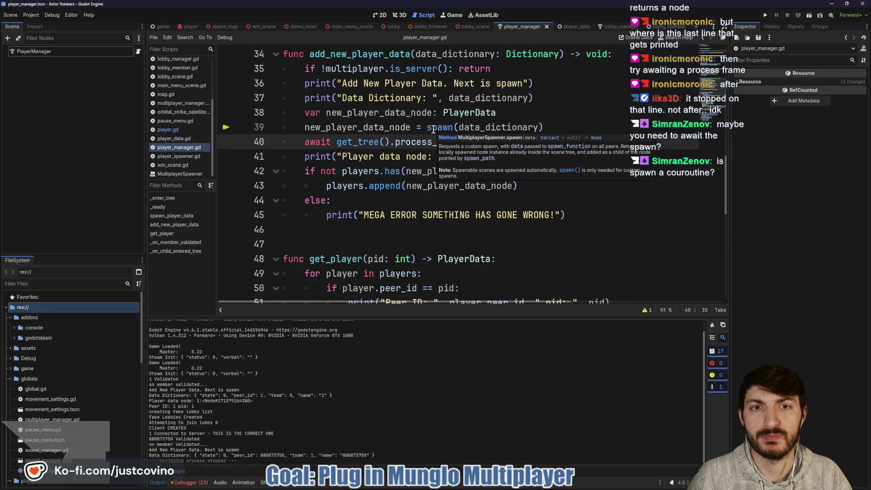
pyautogui.keyDown('ctrl'); pyautogui.click(435, 128); pyautogui.keyUp('ctrl')
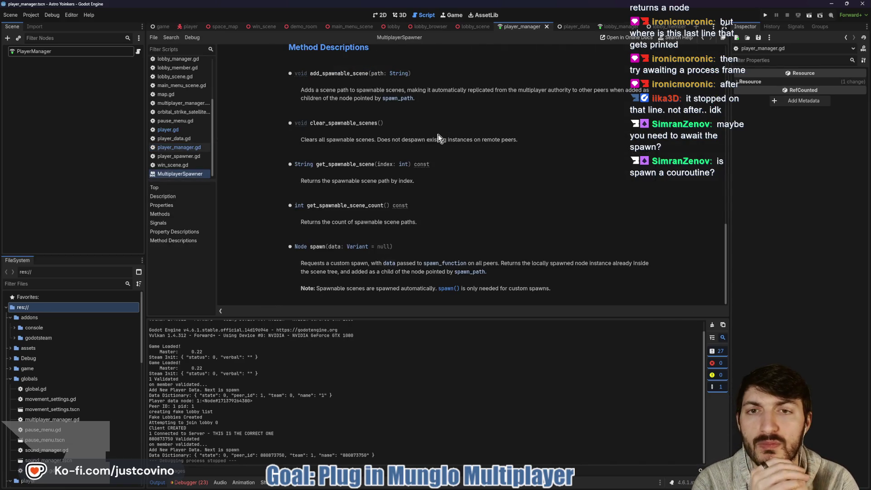
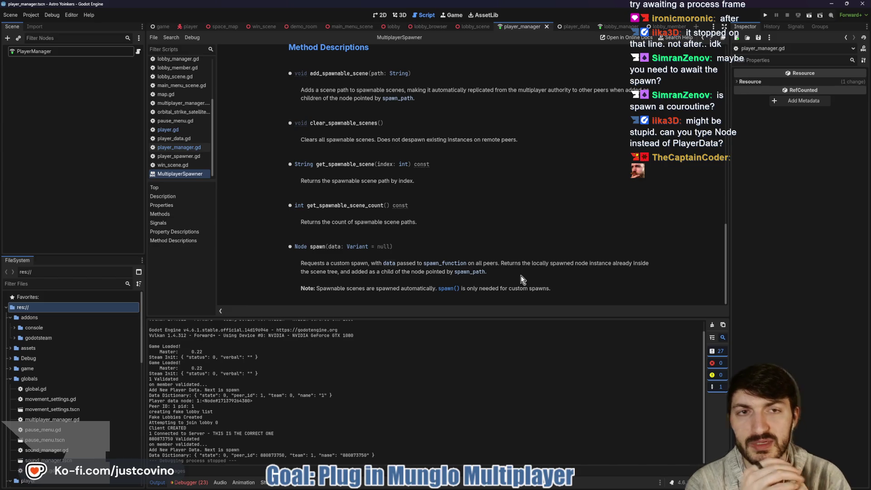
# Read the MultiplayerSpawner spawn() docs on spawn_path, the returned node and the scene-tree requirement
pyautogui.click(139, 52)
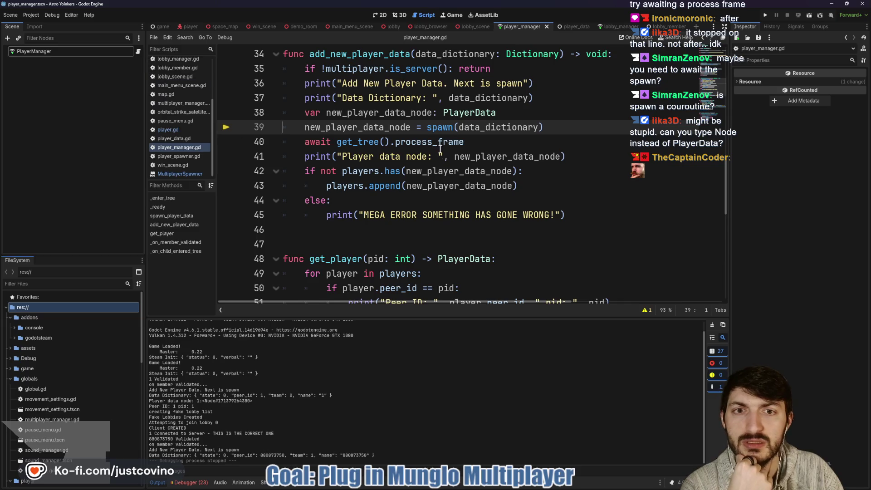
pyautogui.scroll(1, 413, 152)
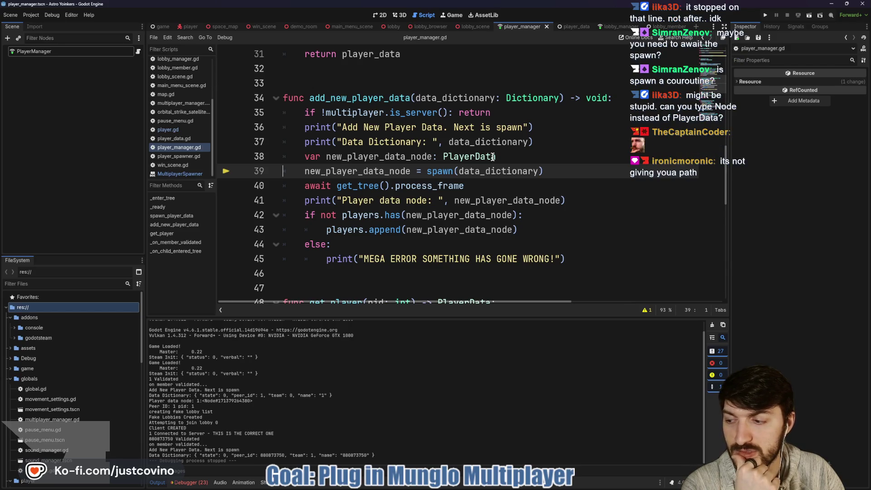
pyautogui.moveTo(438, 176)
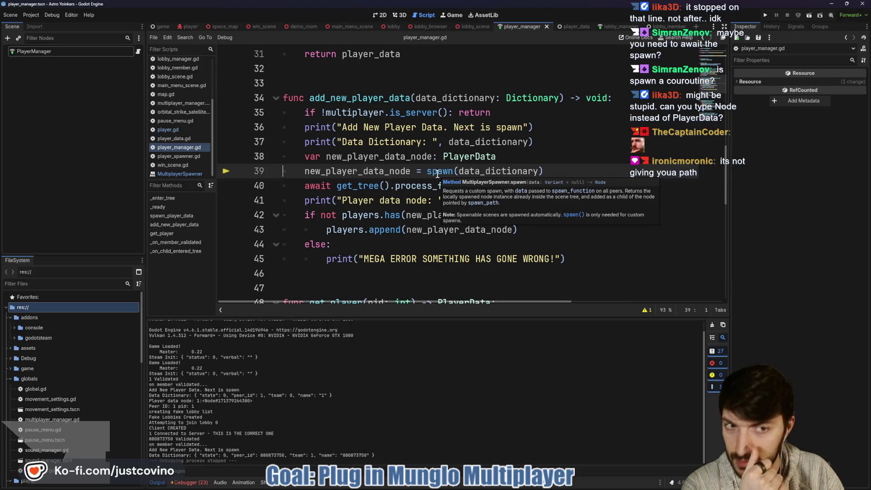
pyautogui.keyDown('ctrl'); pyautogui.click(437, 173); pyautogui.keyUp('ctrl')
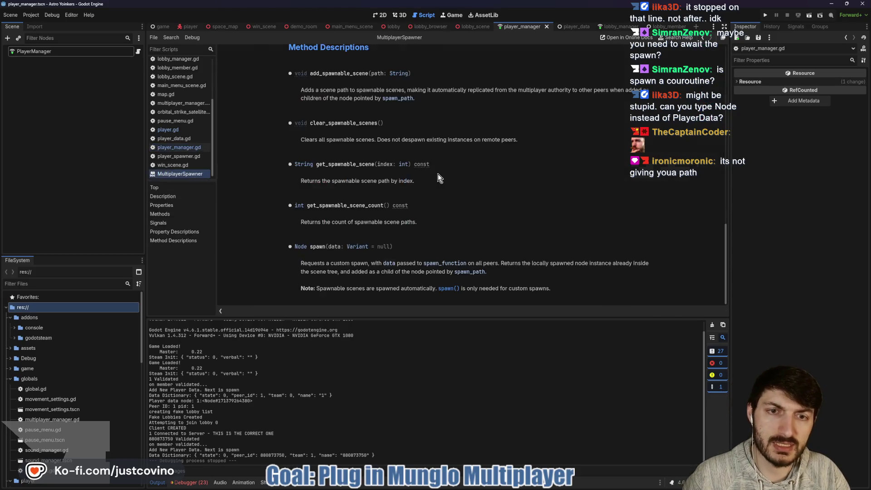
pyautogui.moveTo(505, 276); pyautogui.dragTo(511, 273)
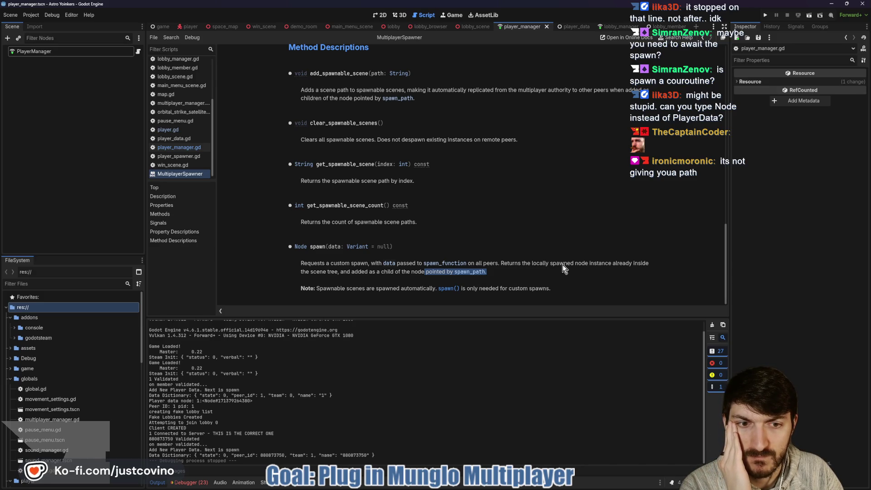
pyautogui.moveTo(500, 263); pyautogui.dragTo(622, 265)
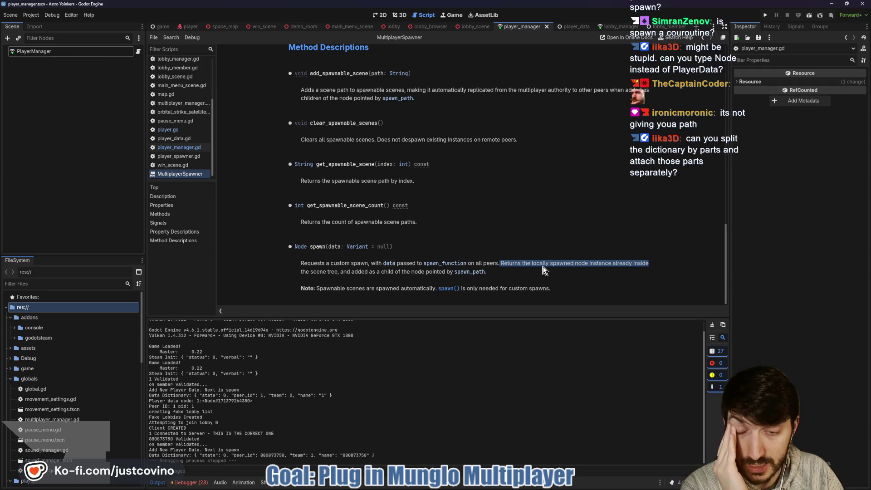
pyautogui.moveTo(336, 272)
pyautogui.mouseDown()
pyautogui.moveTo(295, 271)
pyautogui.moveTo(553, 263)
pyautogui.moveTo(502, 263)
pyautogui.mouseUp()
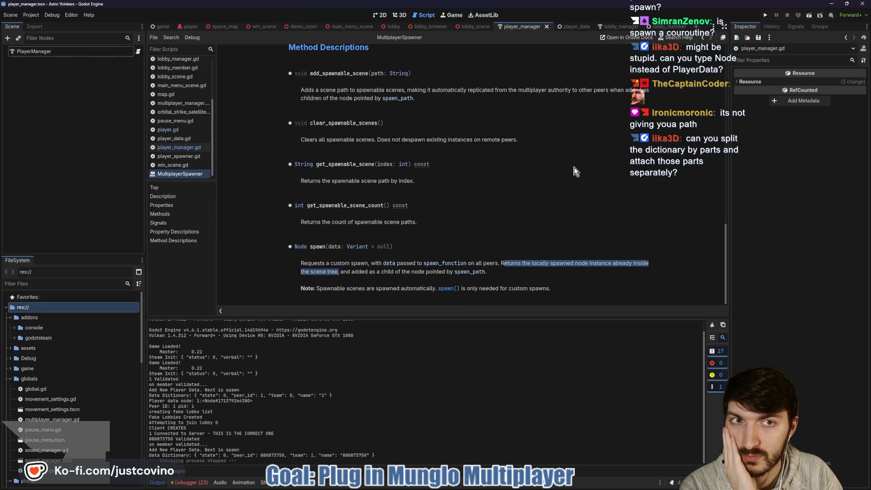
# Return to player_manager.gd and run the project in two debug instances, starting a host in one
pyautogui.click(179, 147)
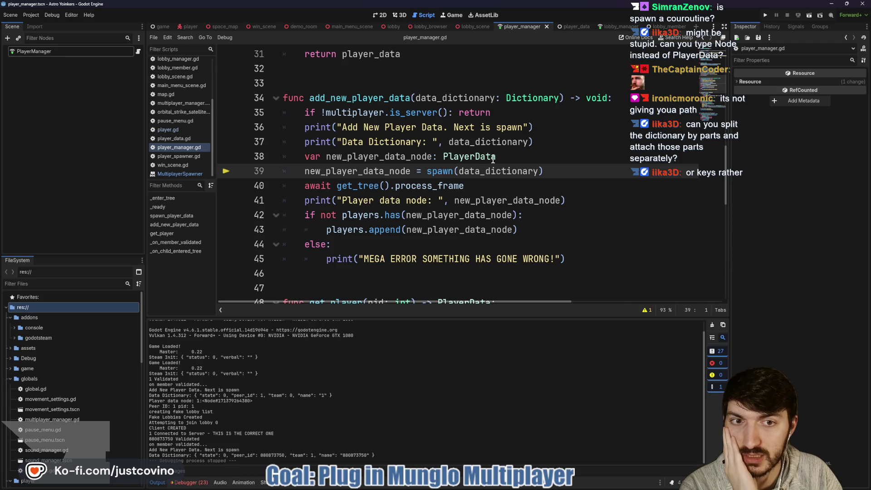
pyautogui.moveTo(393, 168)
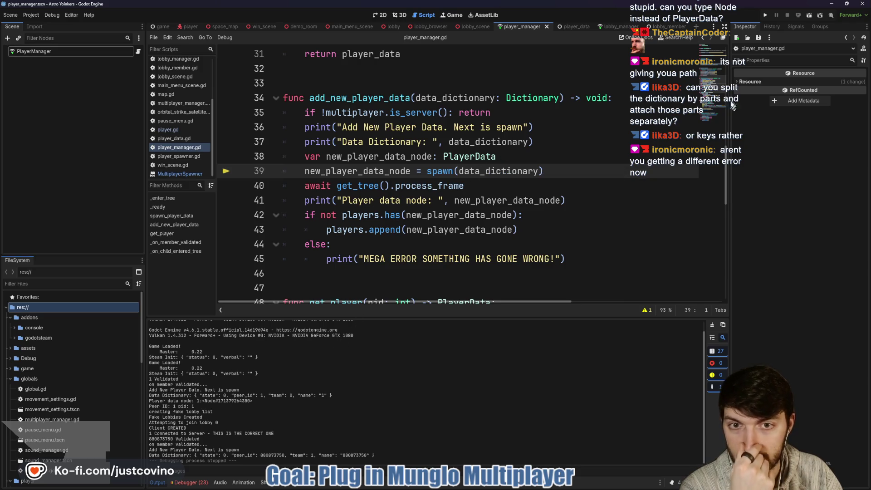
pyautogui.click(765, 15)
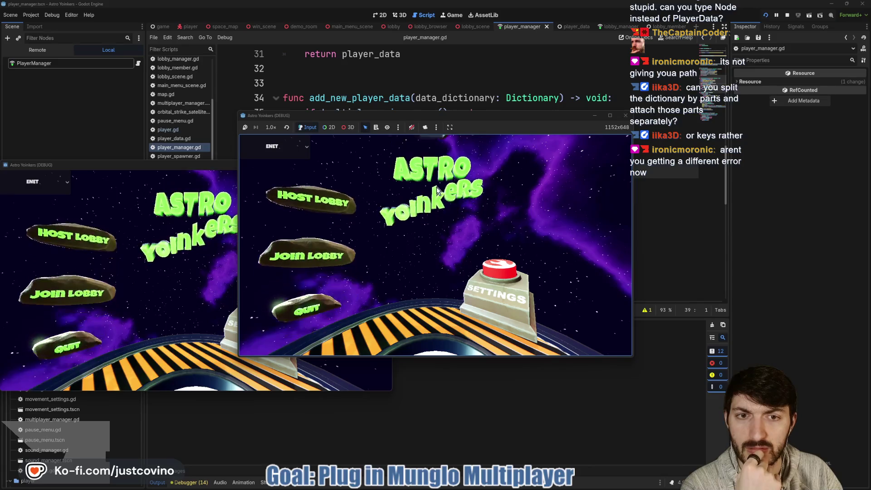
pyautogui.click(322, 200)
# Host the lobby in one game window and join it as the client from the other
pyautogui.click(424, 215)
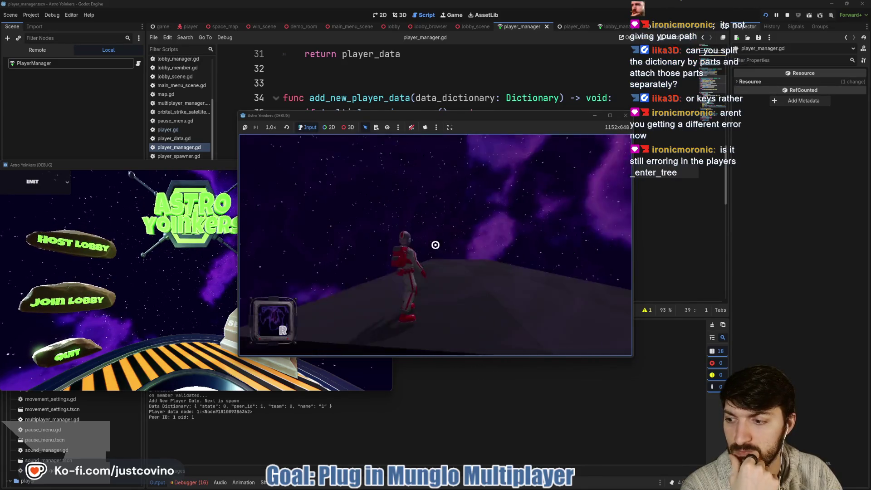
pyautogui.click(80, 290)
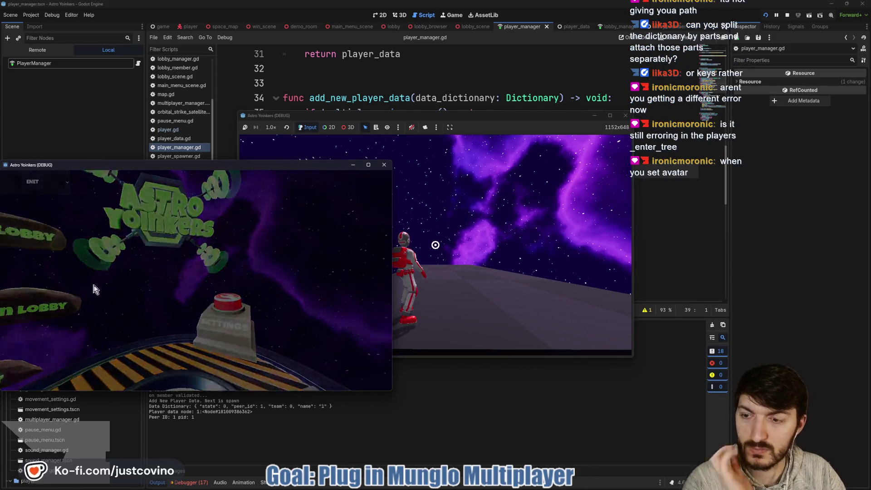
pyautogui.click(216, 204)
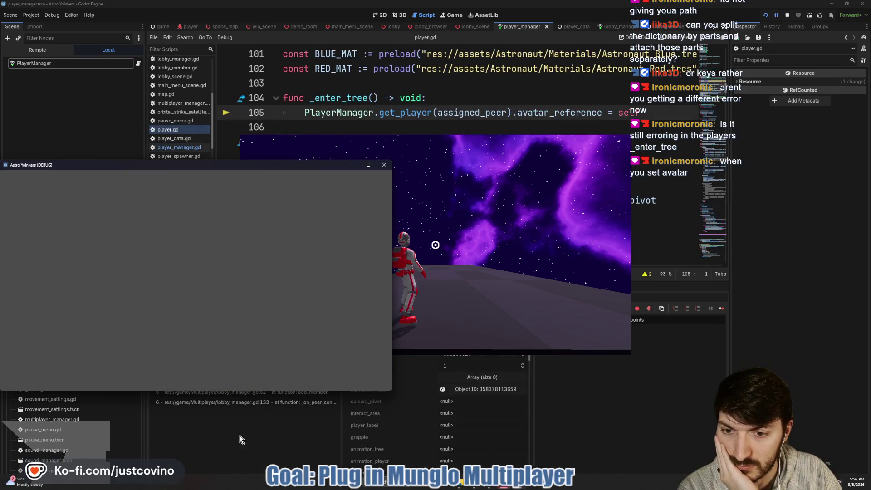
# Inspect the player.gd avatar_reference error in the debugger and Output log, then stop the game
pyautogui.click(238, 445)
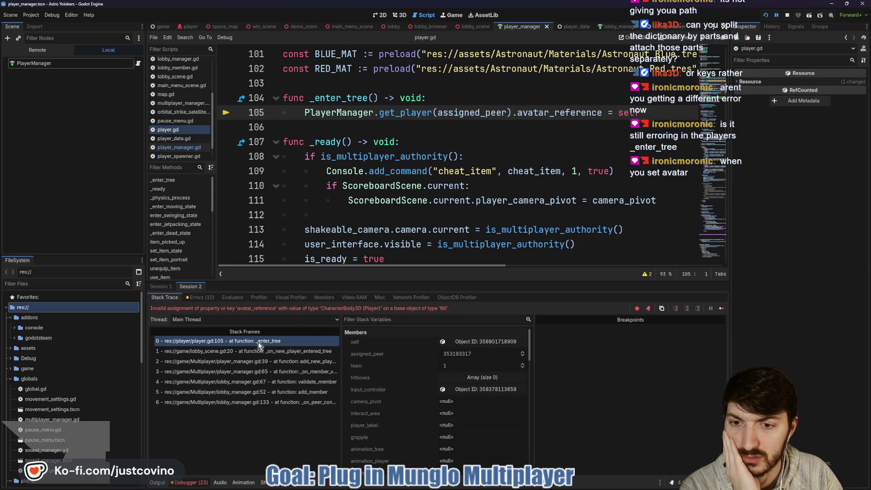
pyautogui.doubleClick(340, 98)
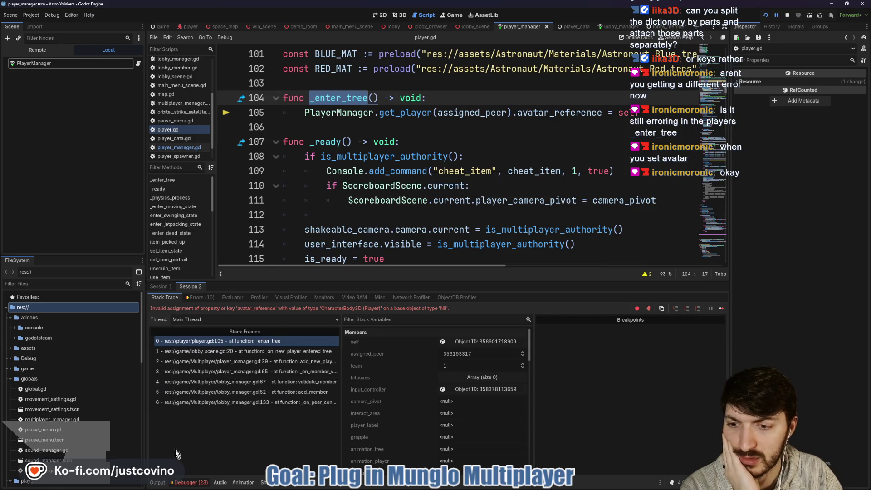
pyautogui.click(157, 482)
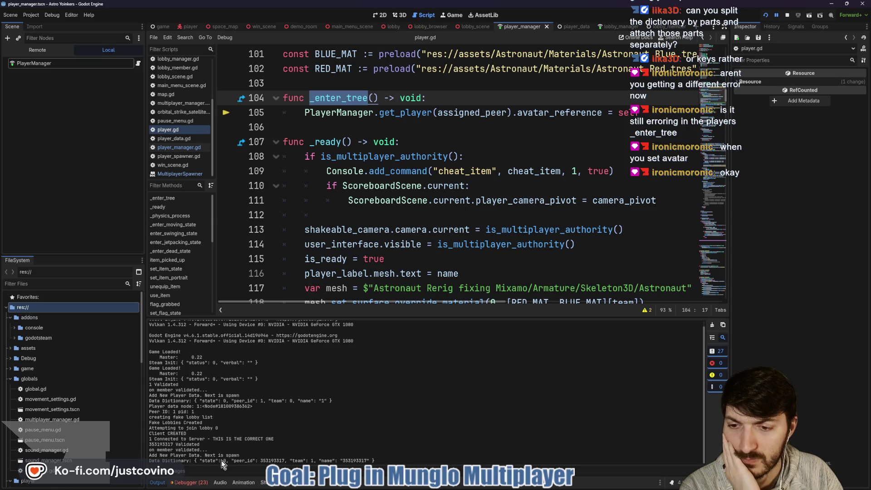
pyautogui.click(786, 15)
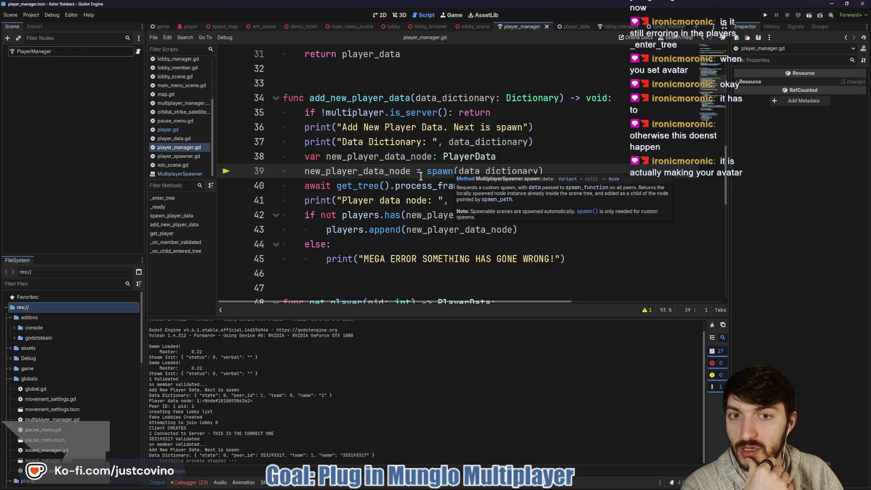
# Enlarge the code view above the output log and review player_manager.gd
pyautogui.scroll(1, 422, 190)
pyautogui.scroll(2, 410, 200)
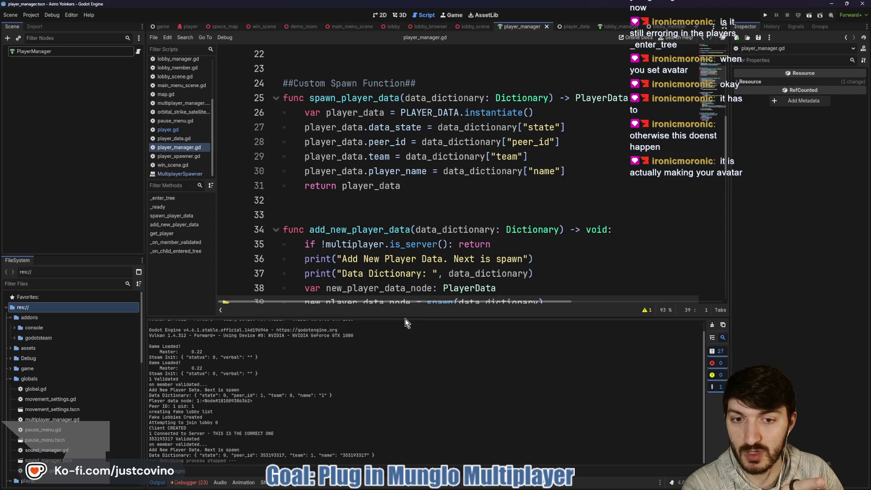
pyautogui.moveTo(409, 315); pyautogui.dragTo(405, 410)
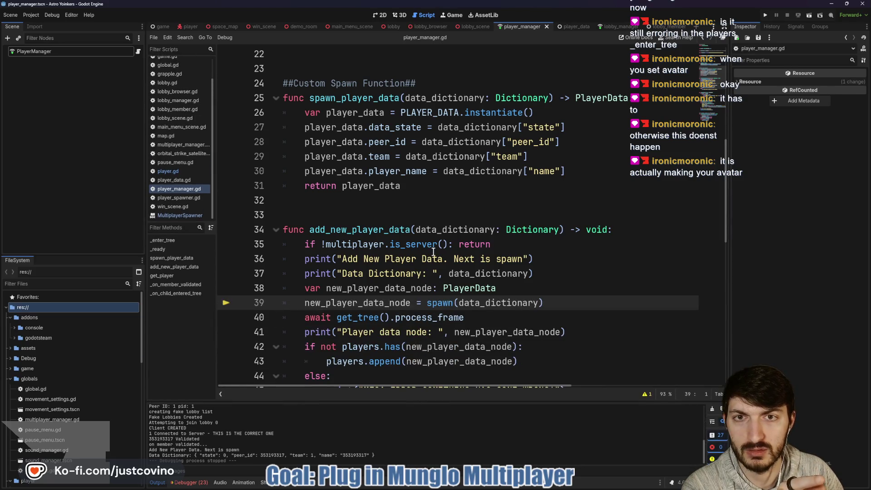
pyautogui.scroll(4, 433, 251)
pyautogui.scroll(-6, 433, 252)
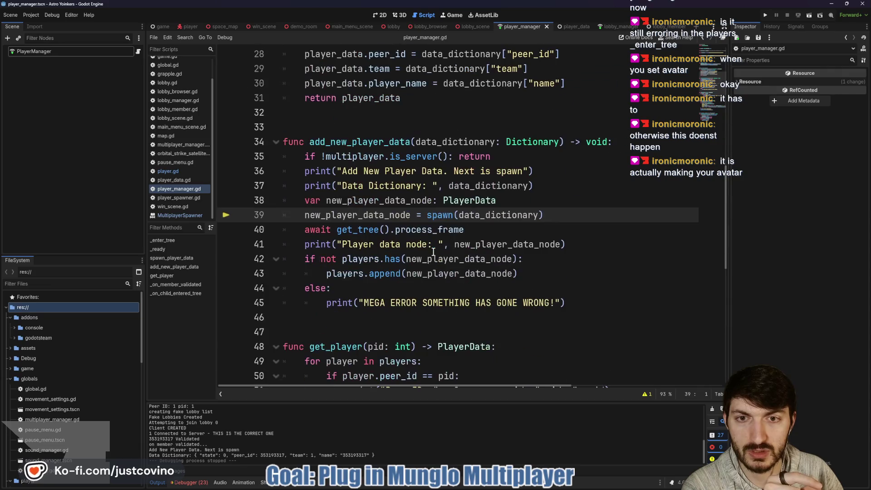
pyautogui.scroll(-6, 433, 251)
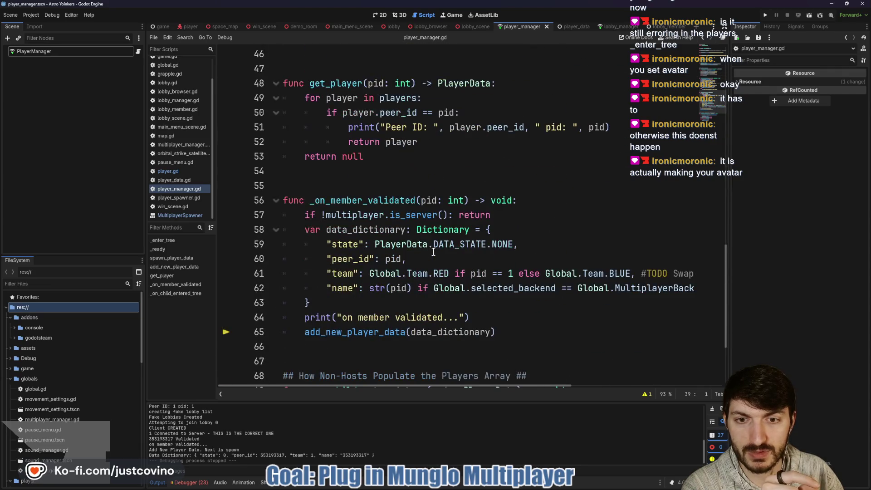
pyautogui.scroll(-1, 433, 252)
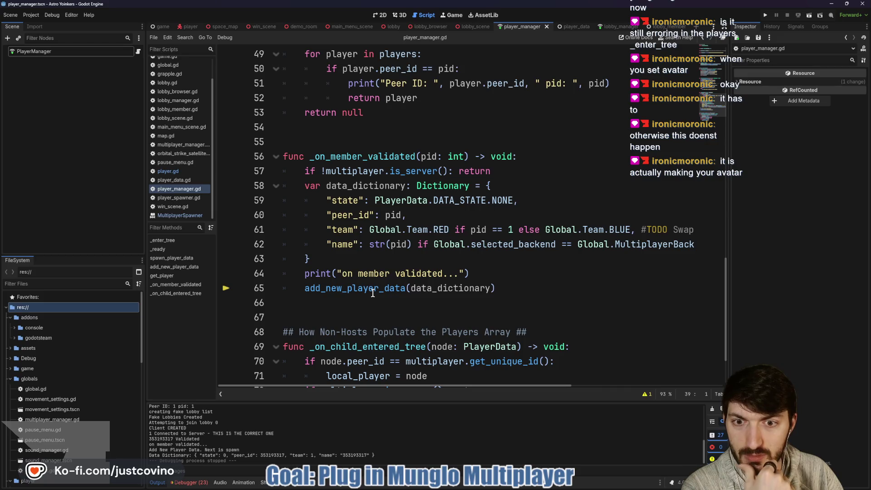
pyautogui.scroll(-2, 373, 293)
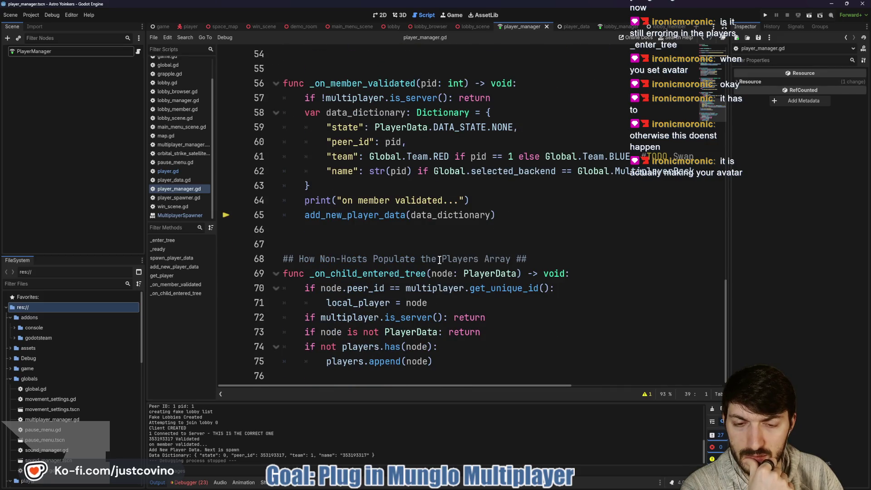
pyautogui.scroll(13, 439, 259)
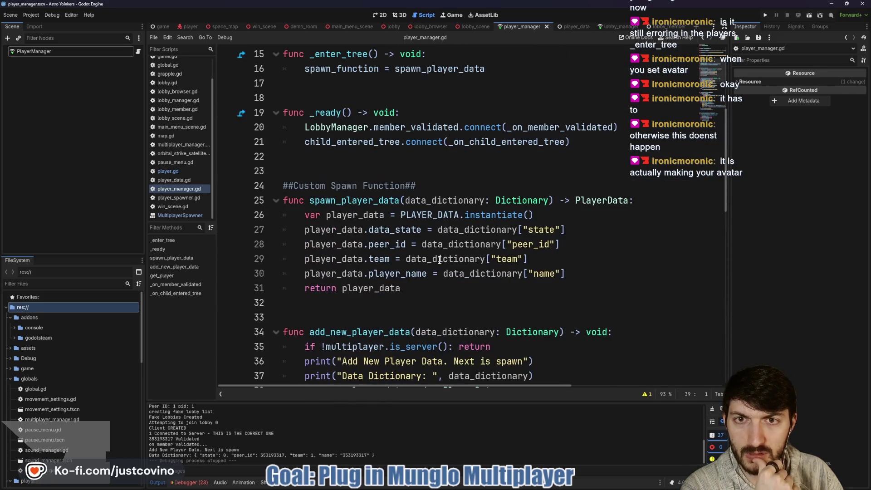
pyautogui.scroll(2, 439, 259)
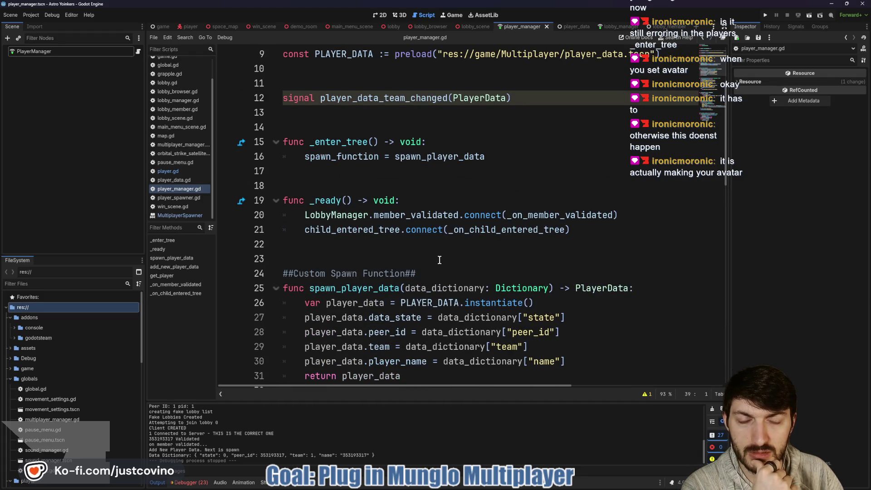
pyautogui.scroll(-6, 439, 259)
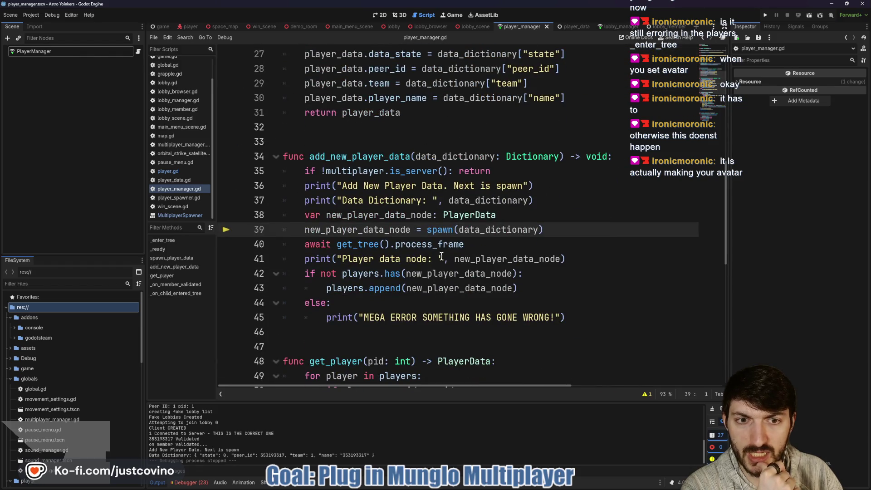
pyautogui.scroll(4, 406, 251)
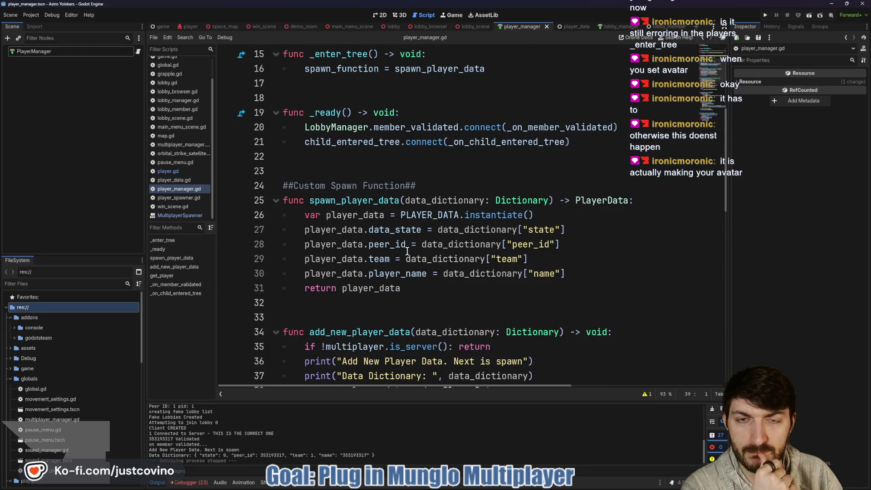
pyautogui.scroll(-7, 407, 250)
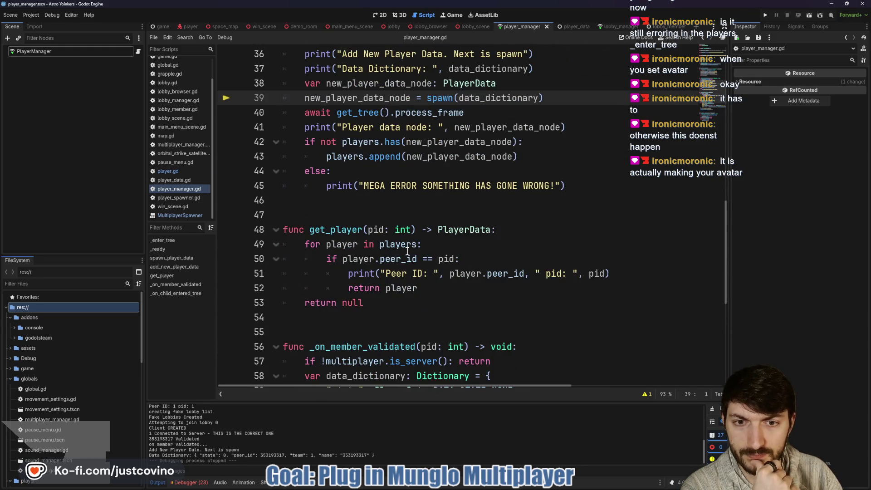
pyautogui.scroll(-3, 407, 250)
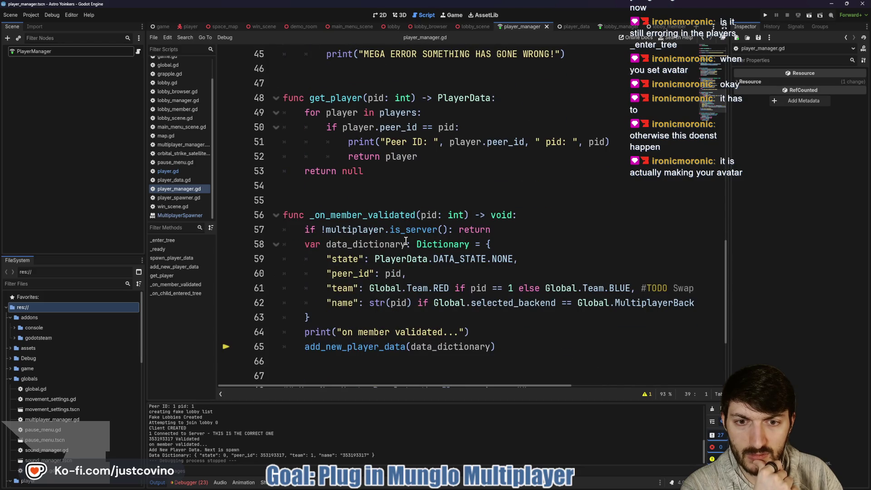
pyautogui.scroll(-2, 452, 258)
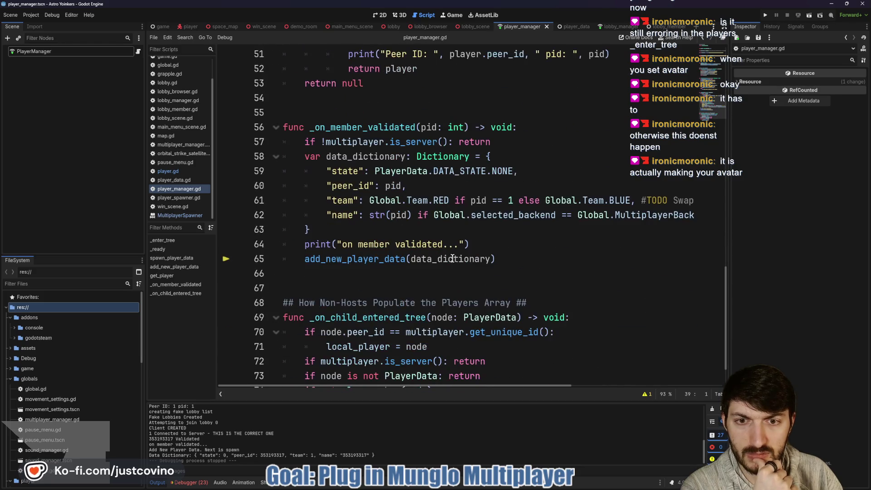
# Trace the add_new_player_data call on line 65 into lobby_manager.gd
pyautogui.doubleClick(368, 259)
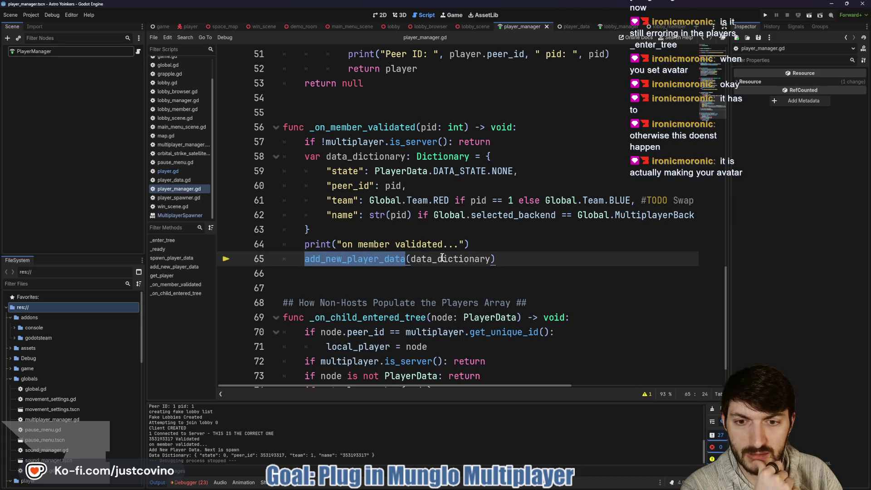
pyautogui.scroll(7, 442, 257)
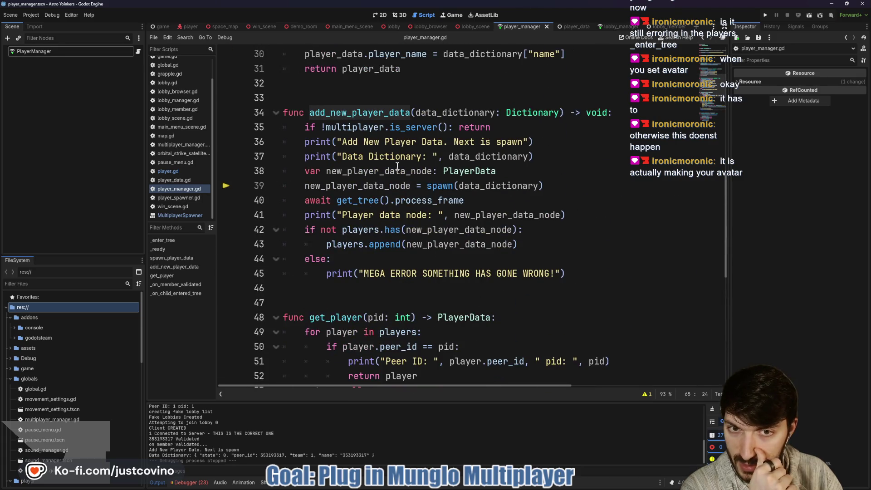
pyautogui.scroll(-7, 394, 218)
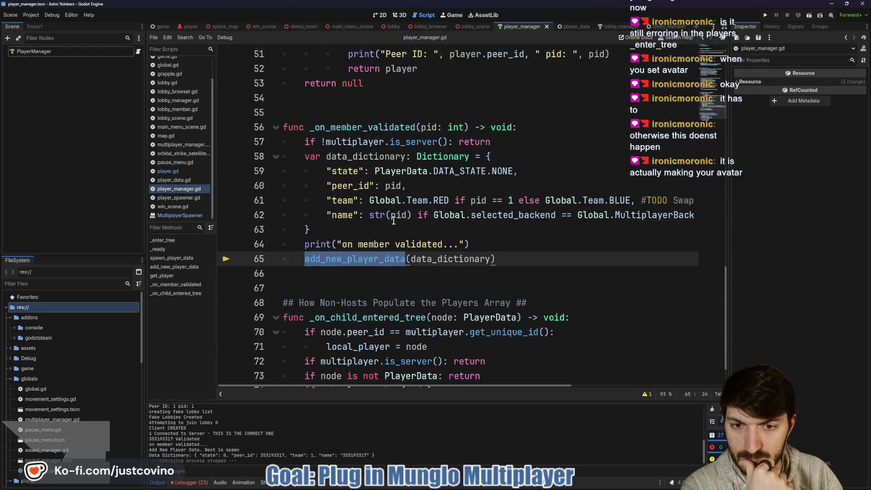
pyautogui.scroll(-1, 394, 221)
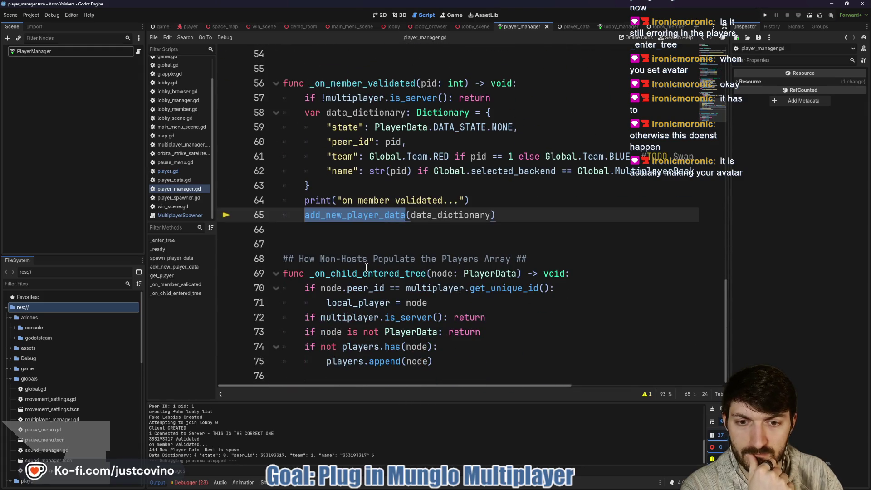
pyautogui.scroll(4, 366, 268)
pyautogui.click(609, 28)
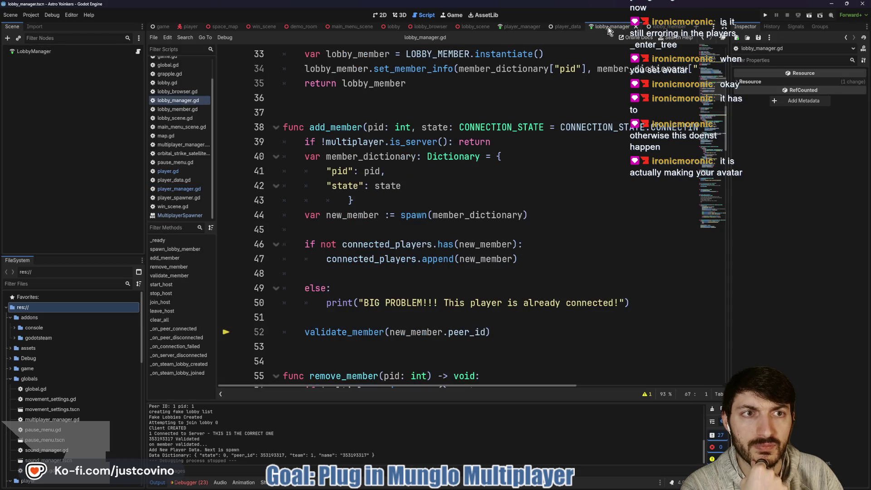
# Review the validate_member function called on line 52 of lobby_manager.gd
pyautogui.scroll(-2, 453, 182)
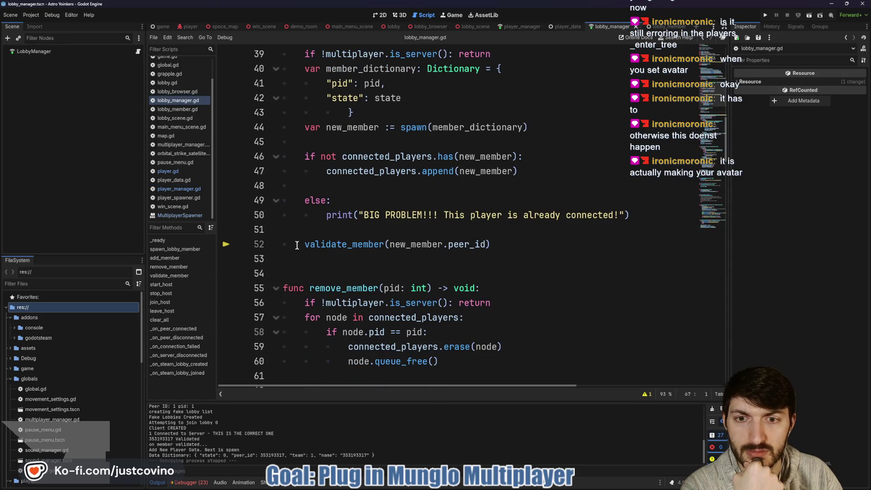
pyautogui.doubleClick(359, 244)
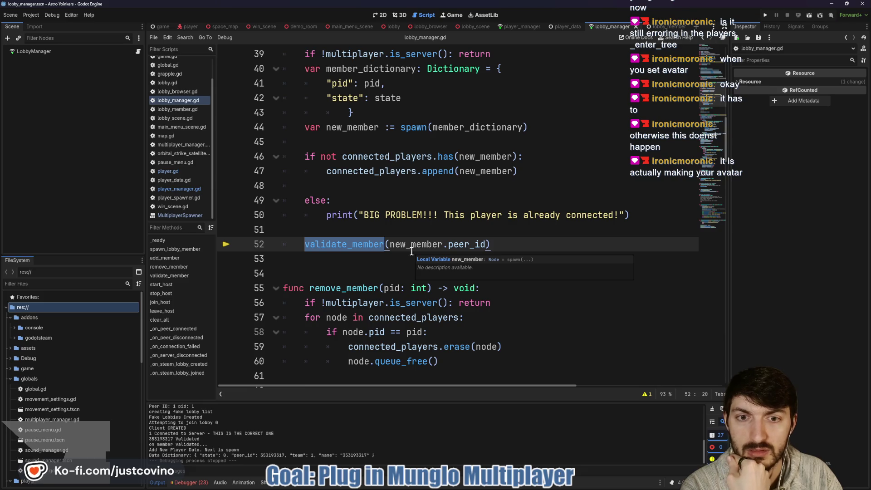
pyautogui.scroll(5, 383, 247)
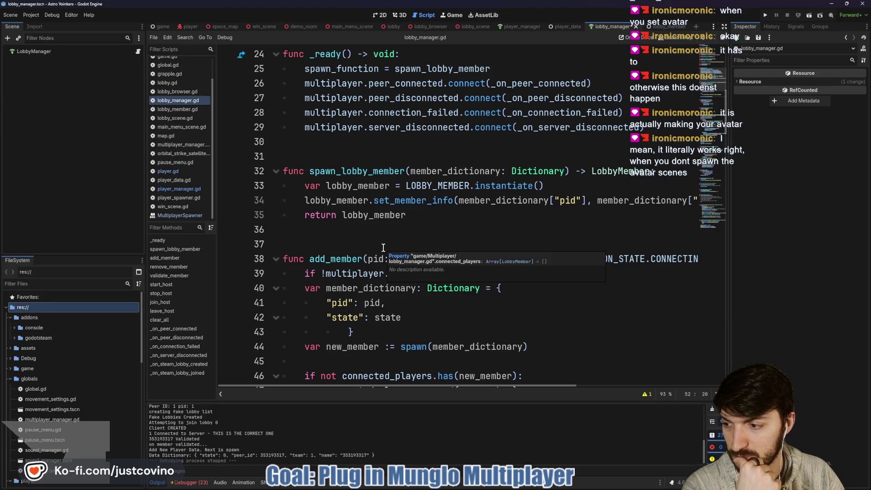
pyautogui.scroll(-2, 383, 247)
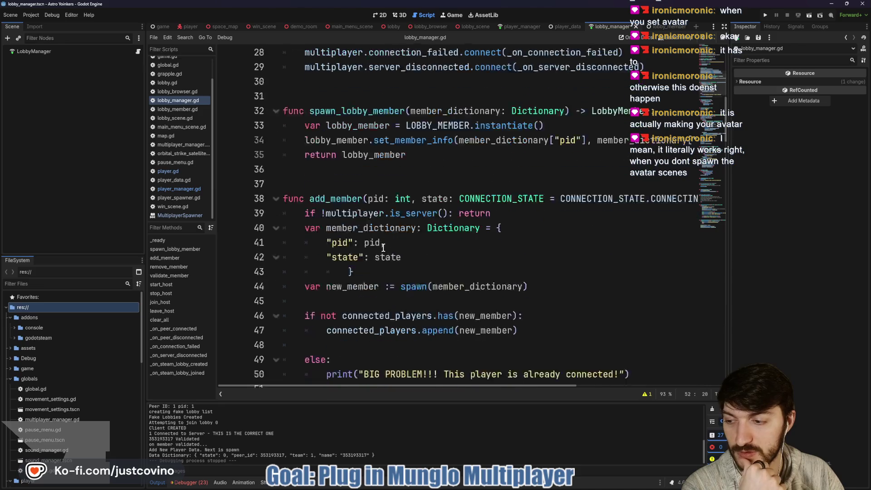
pyautogui.scroll(-2, 384, 247)
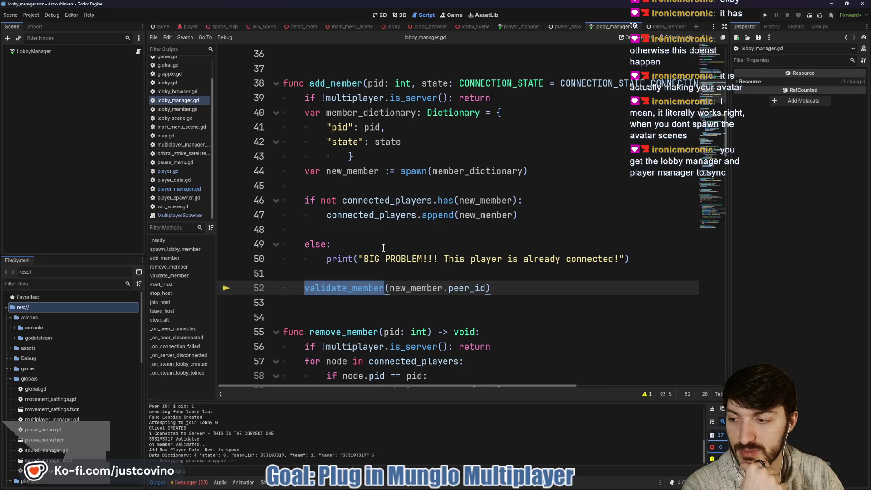
pyautogui.scroll(-3, 384, 247)
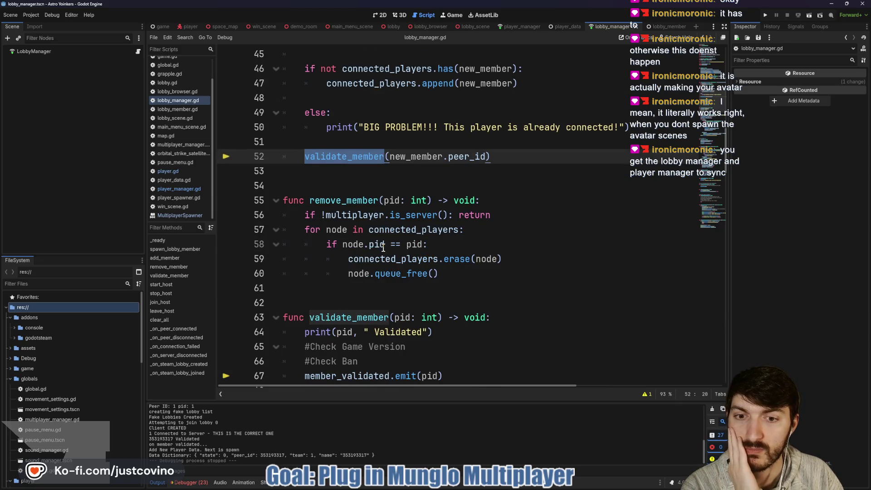
pyautogui.scroll(-4, 383, 247)
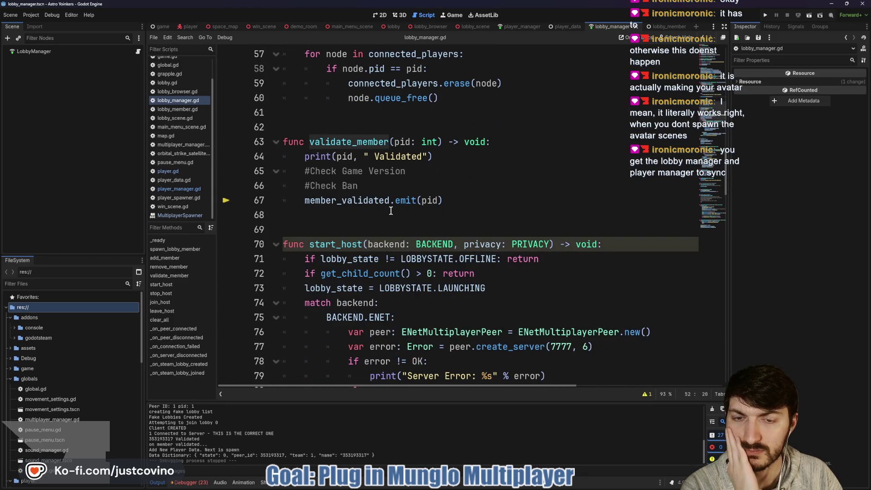
pyautogui.scroll(-2, 391, 211)
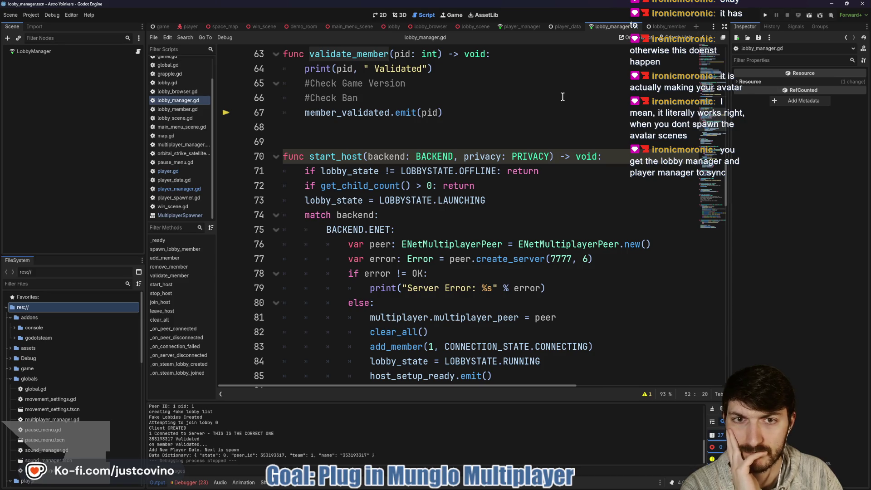
pyautogui.scroll(-2, 562, 97)
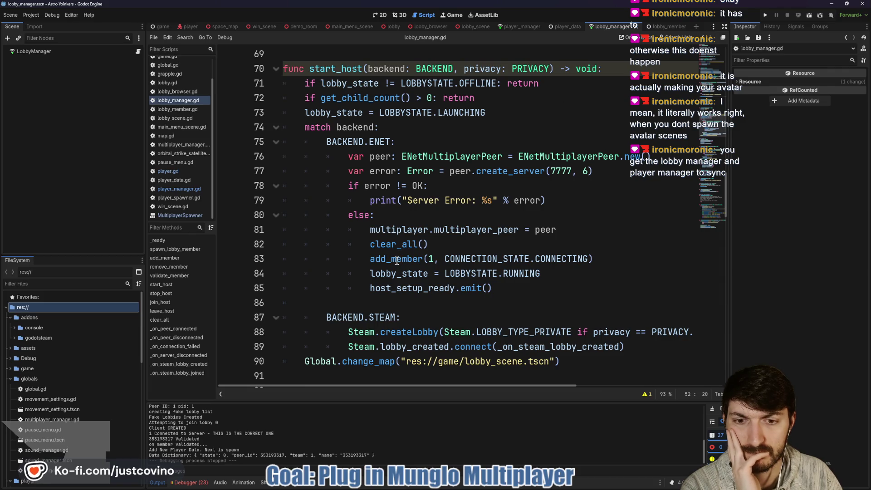
pyautogui.scroll(1, 508, 240)
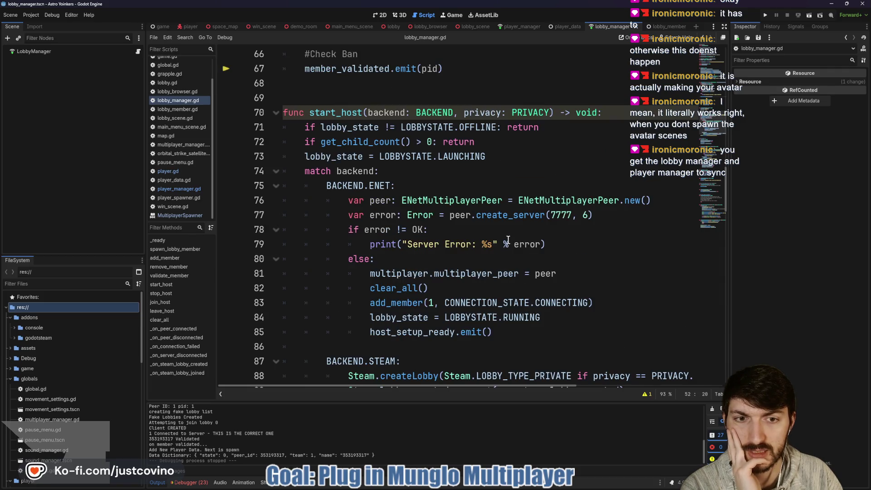
pyautogui.scroll(3, 414, 269)
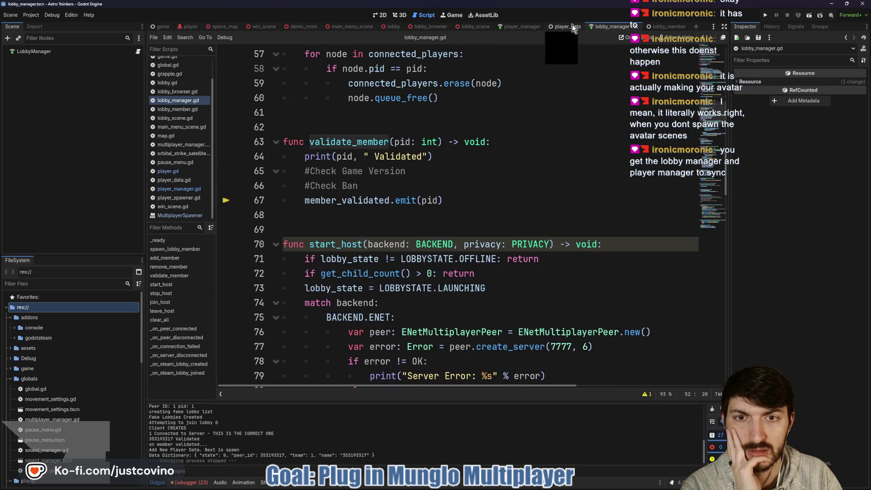
# Move to lobby_scene.gd and add a new line inside _ready's loop over PlayerManager.players
pyautogui.click(521, 26)
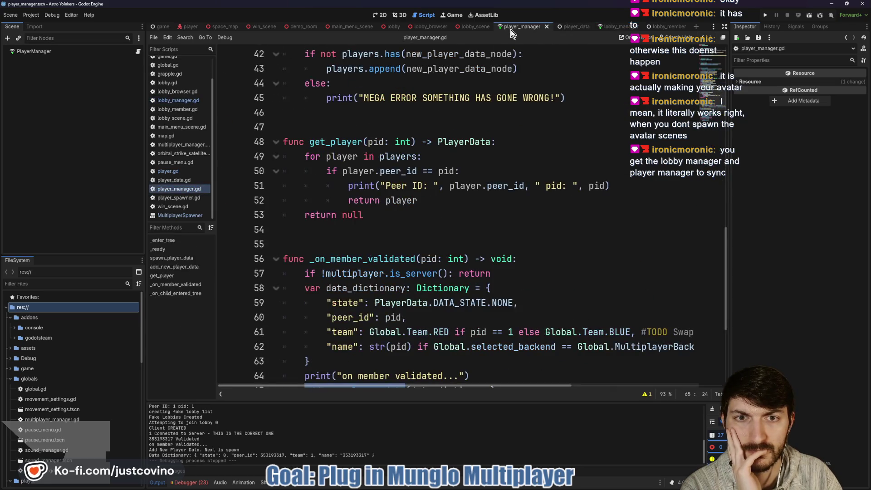
pyautogui.click(474, 27)
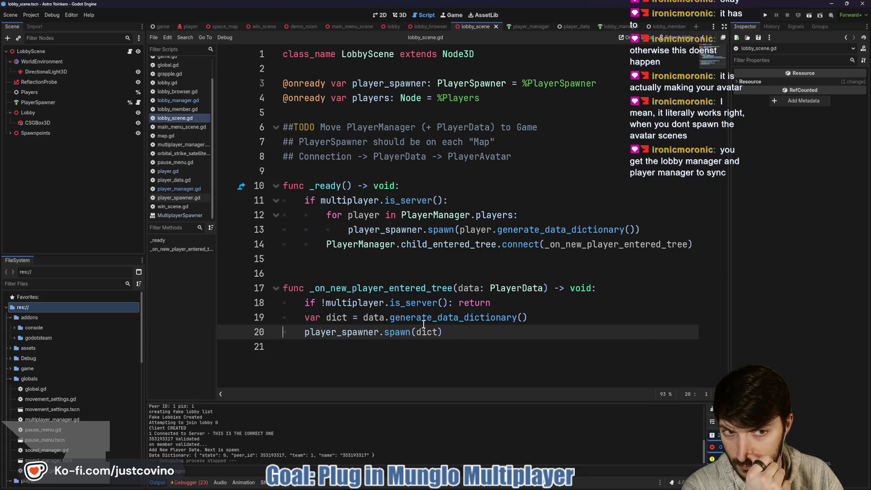
pyautogui.click(534, 217)
# Add line 13 'var dict: Dictionary = player.generate_data_dictionary()' inside the loop
pyautogui.press('Return')
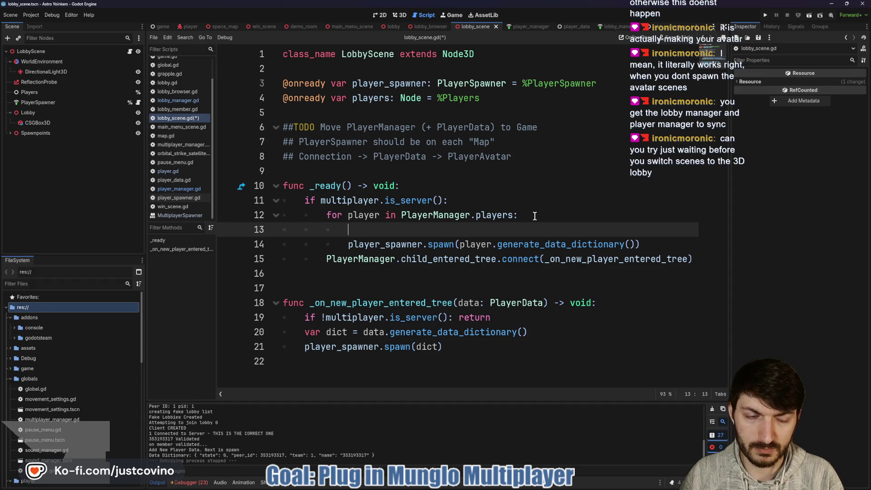
pyautogui.write('var dict: Dictionary = pla')
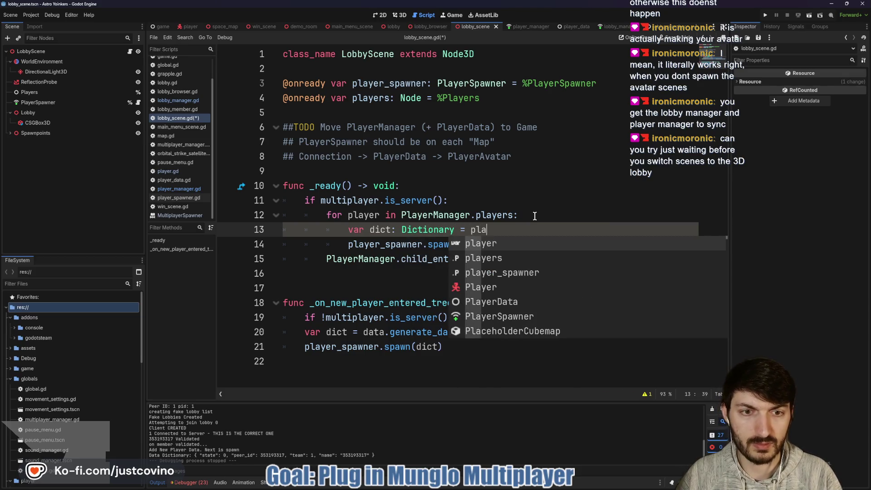
pyautogui.write('yer.')
pyautogui.press('Escape')
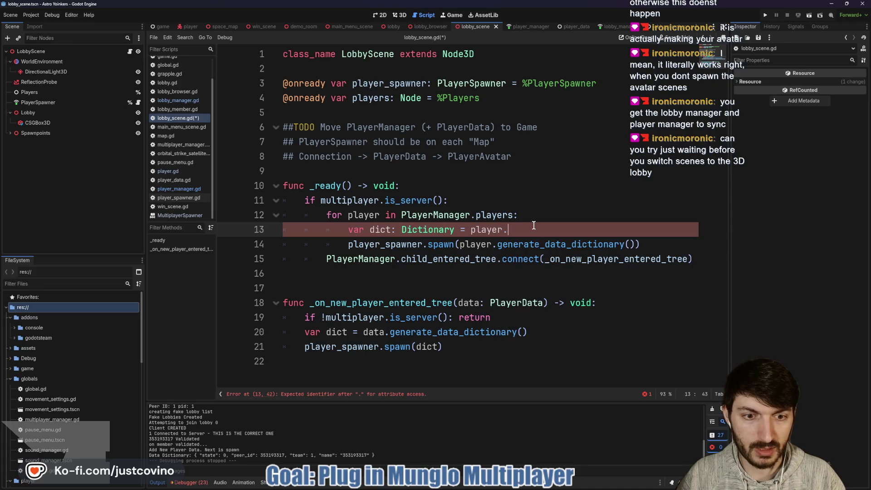
pyautogui.write('gener')
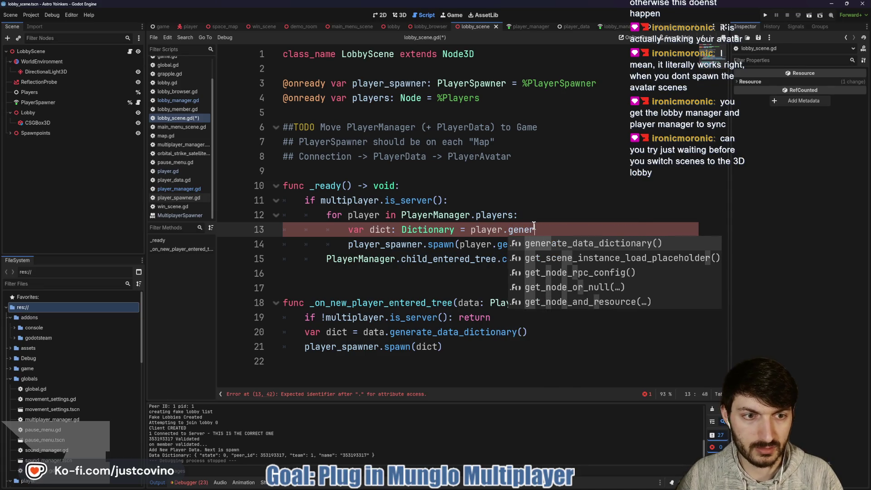
pyautogui.press('Return')
# Pass dict as the spawn argument on line 14 and save lobby_scene.gd
pyautogui.moveTo(631, 244); pyautogui.dragTo(458, 246)
pyautogui.write('dict')
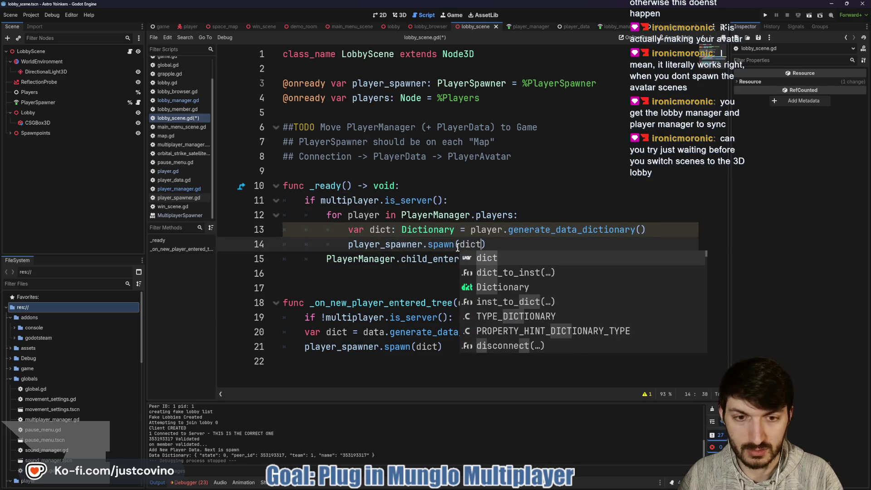
pyautogui.click(522, 273)
pyautogui.hotkey('ctrl', 's')
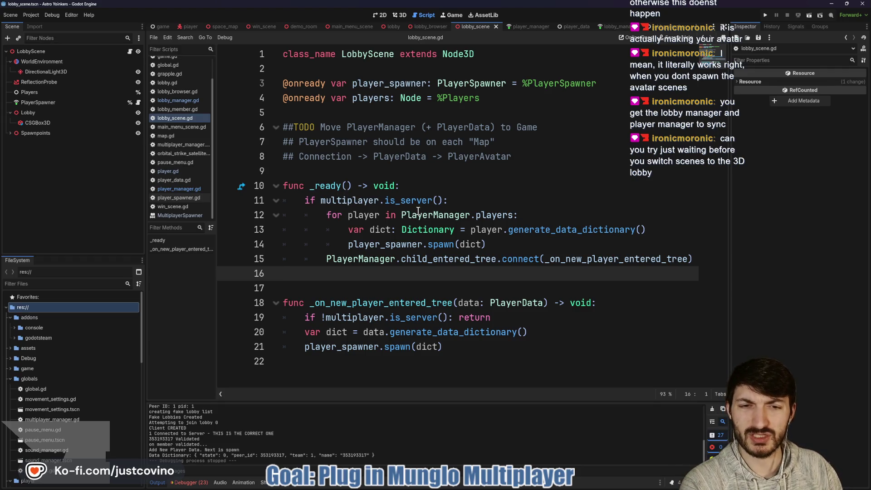
pyautogui.click(520, 249)
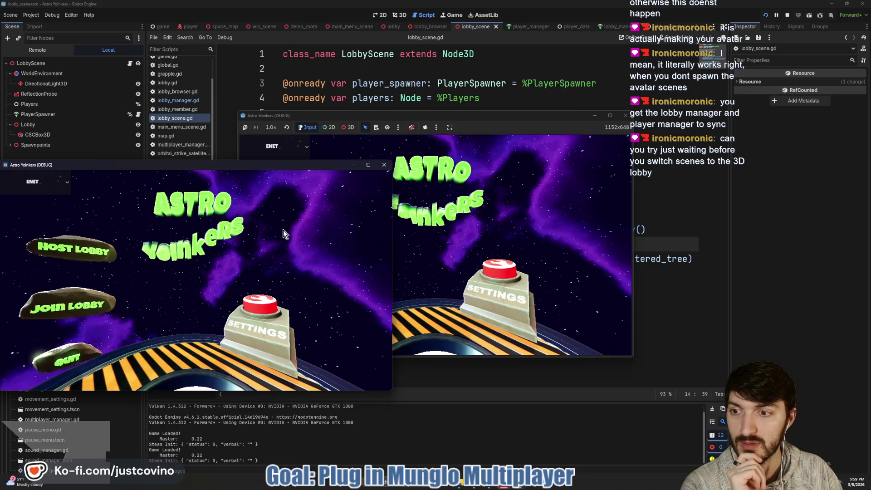
# Host a lobby in the first window, join it from the second, then stop the debugger after the error
pyautogui.click(95, 238)
pyautogui.click(195, 304)
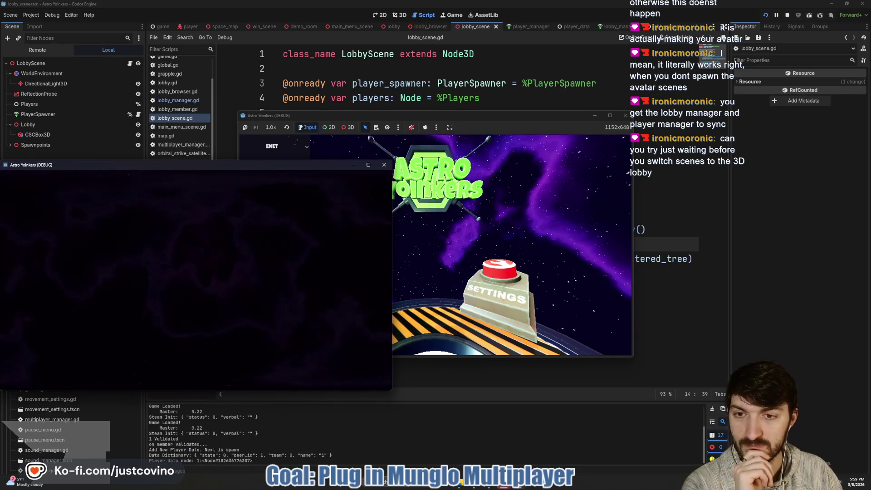
pyautogui.click(496, 273)
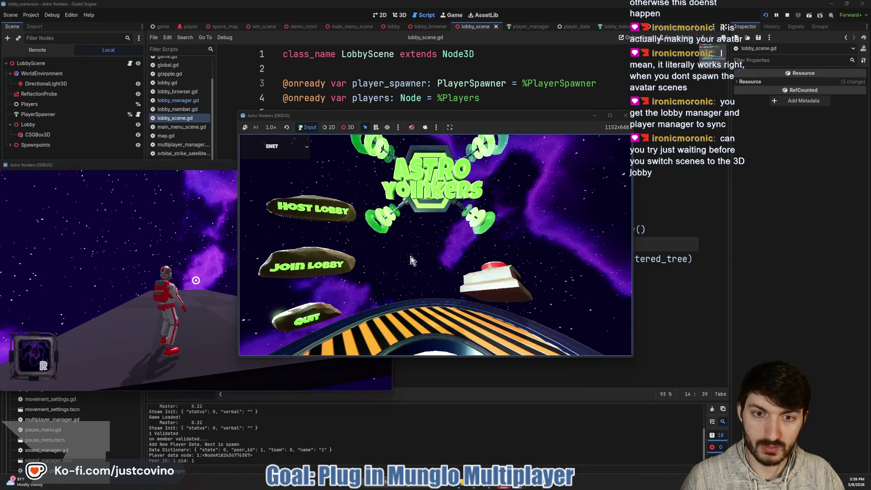
pyautogui.click(295, 313)
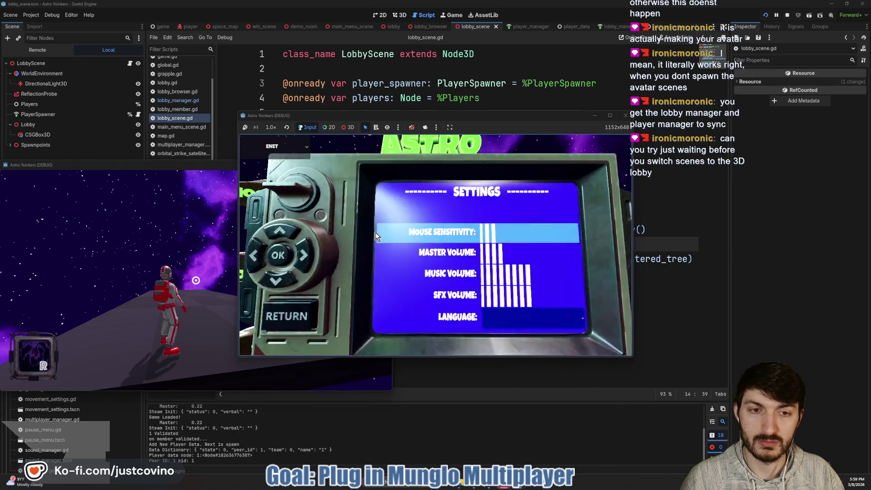
pyautogui.click(345, 262)
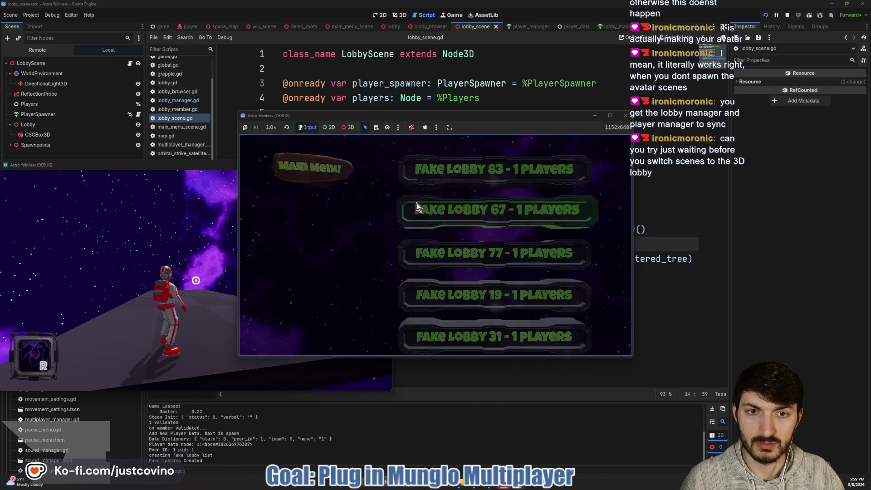
pyautogui.click(461, 174)
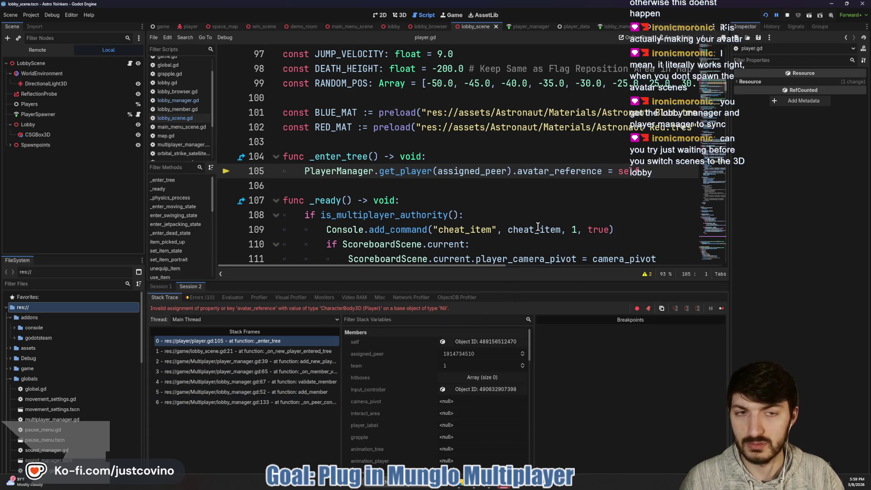
pyautogui.click(786, 16)
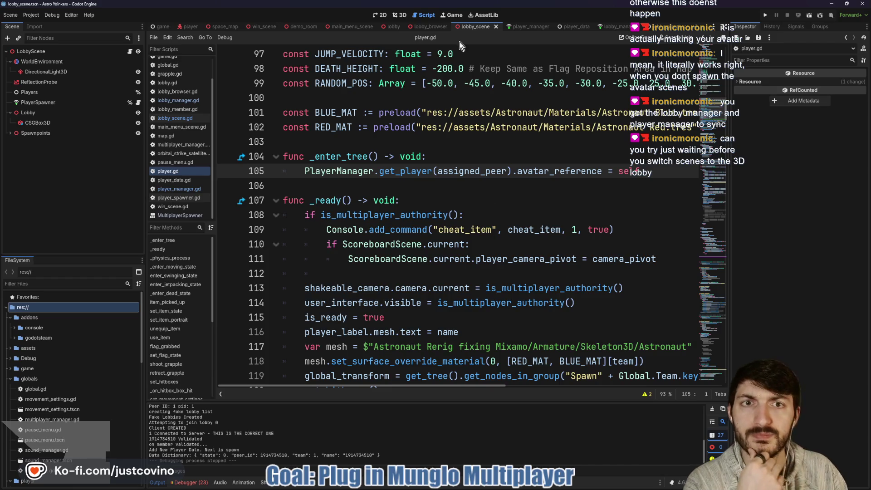
pyautogui.click(431, 27)
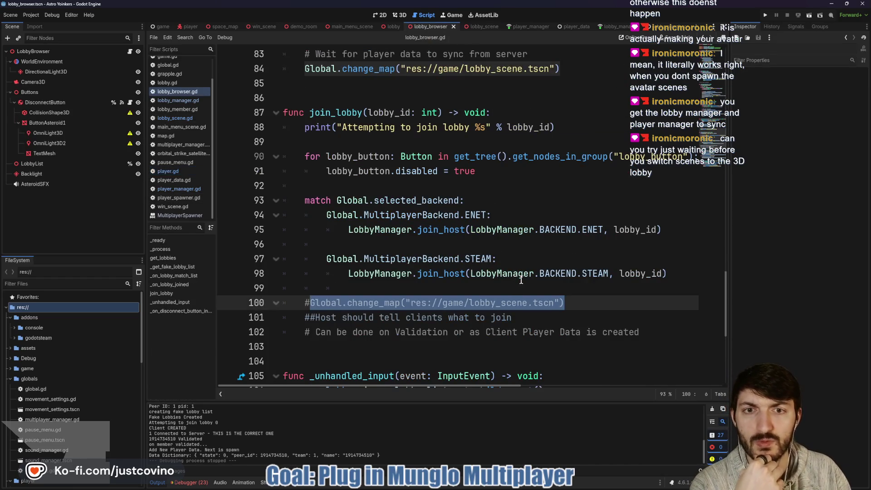
# Review join_lobby and _on_lobby_joined in lobby_browser.gd, noting the commented-out change_map to lobby_scene.tscn
pyautogui.scroll(9, 519, 280)
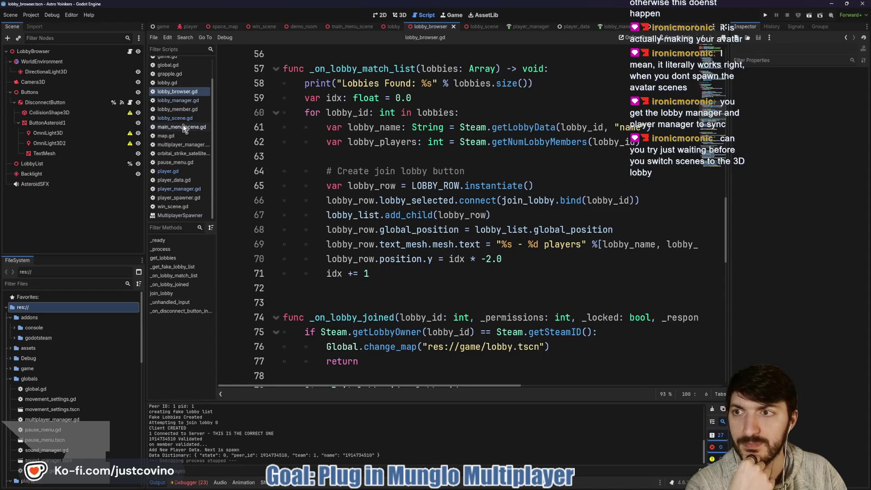
pyautogui.click(130, 51)
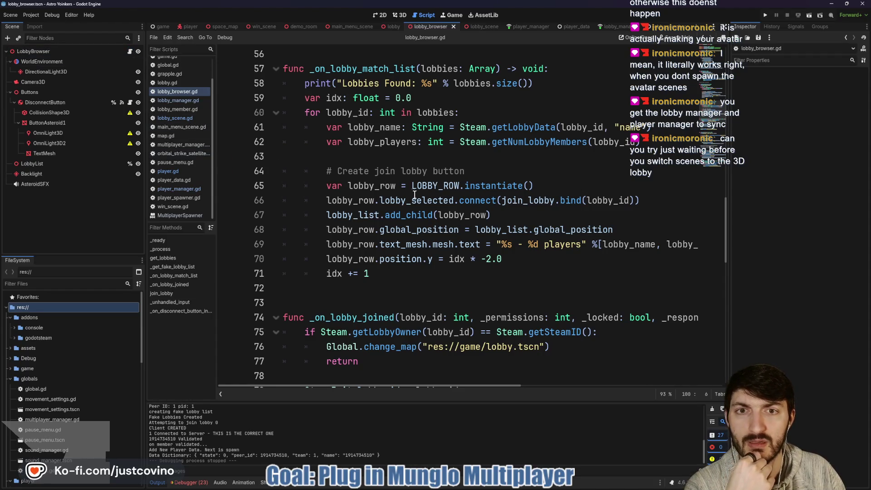
pyautogui.scroll(-3, 498, 157)
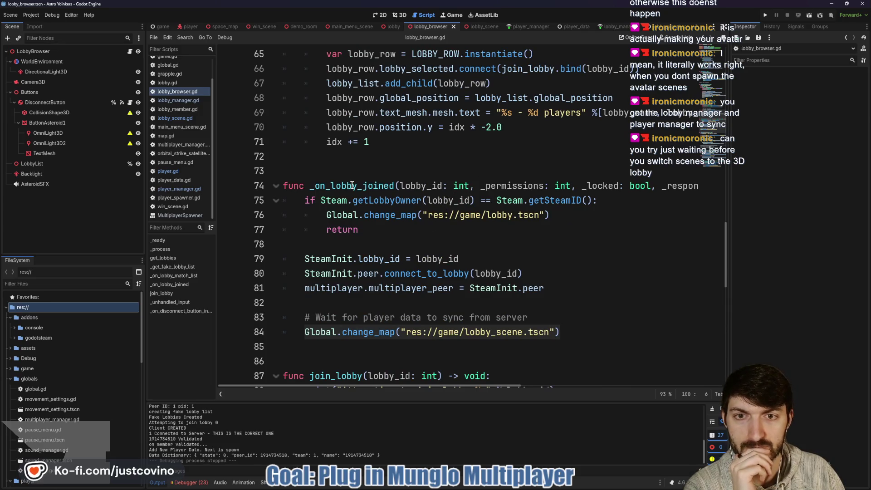
pyautogui.scroll(8, 351, 186)
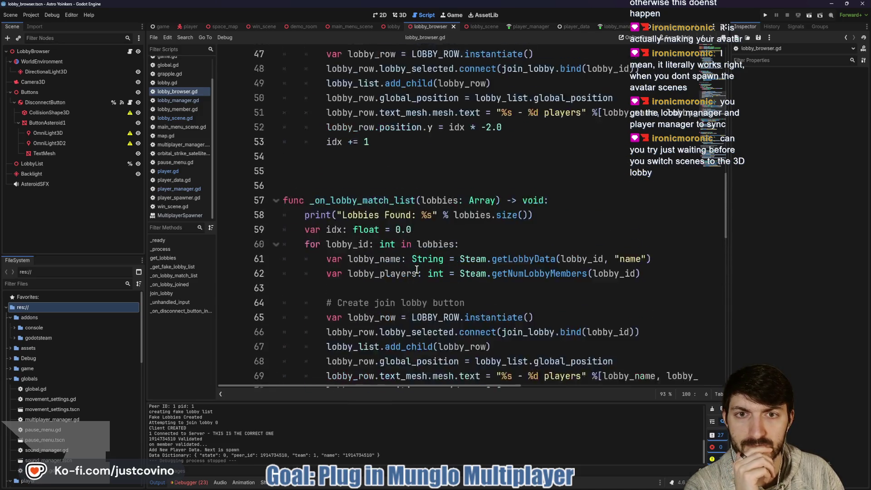
pyautogui.scroll(5, 416, 270)
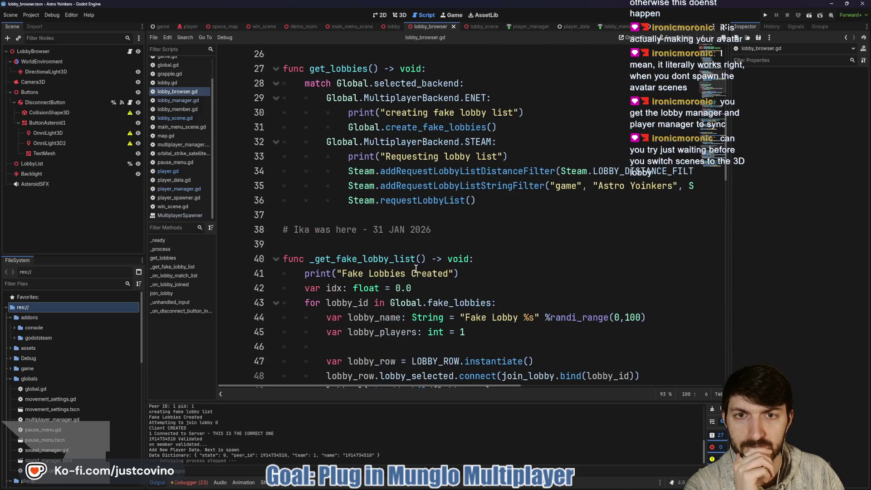
pyautogui.scroll(3, 416, 269)
pyautogui.scroll(-18, 415, 267)
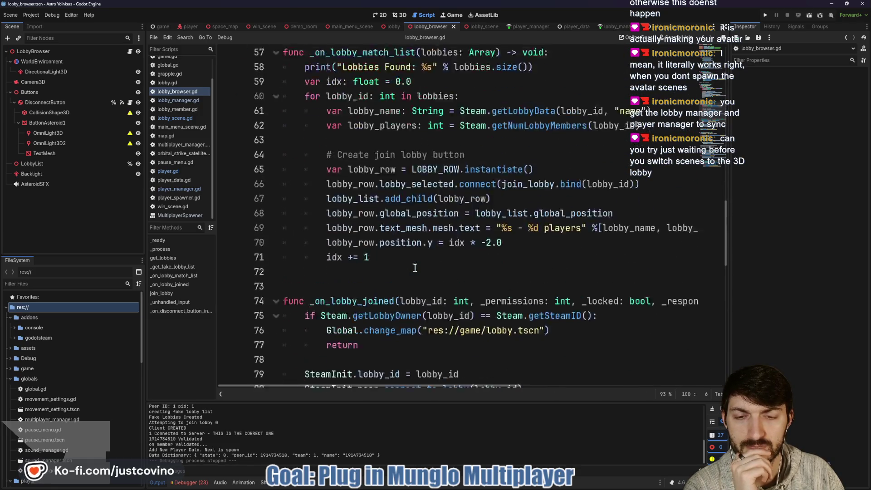
pyautogui.scroll(-5, 413, 266)
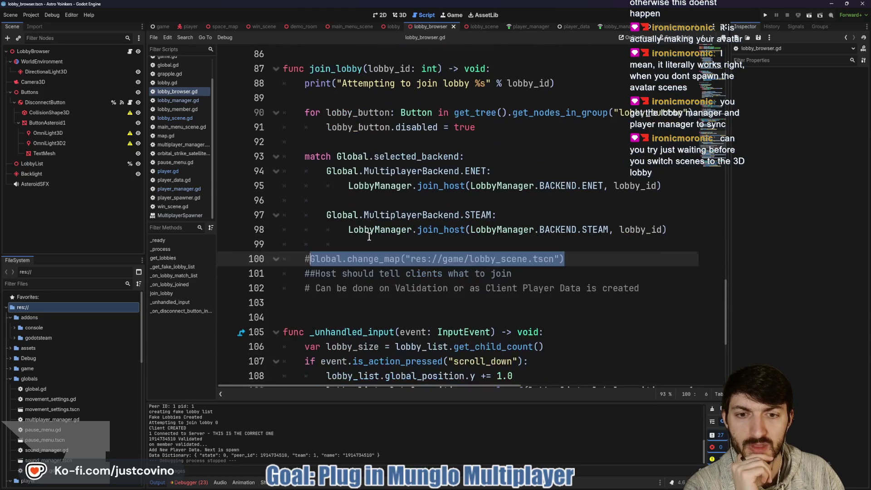
pyautogui.click(491, 250)
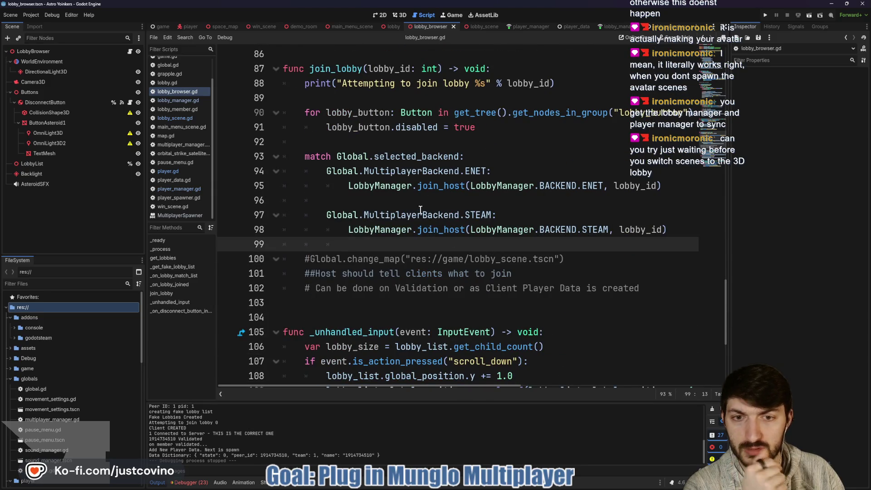
pyautogui.moveTo(381, 215)
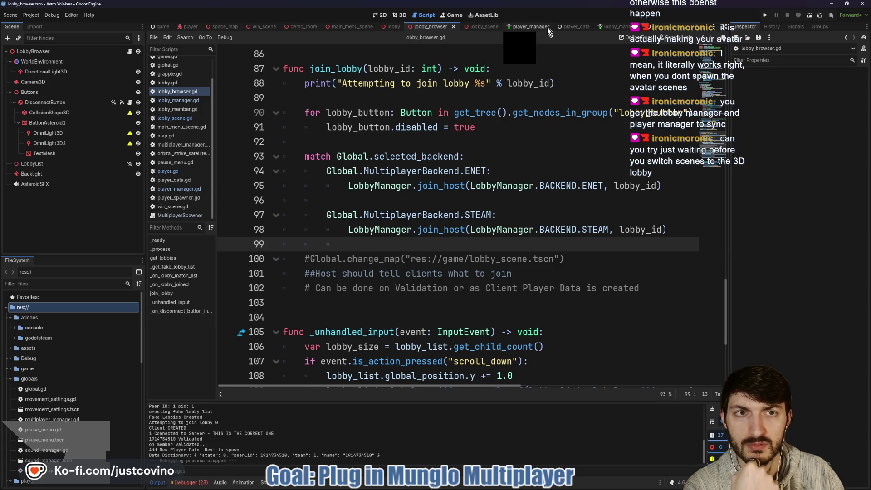
# Merge player_manager.gd's new_player_data_node: PlayerData declaration into the spawn(data_dictionary) line and remove the blank line
pyautogui.click(529, 26)
pyautogui.scroll(-3, 417, 208)
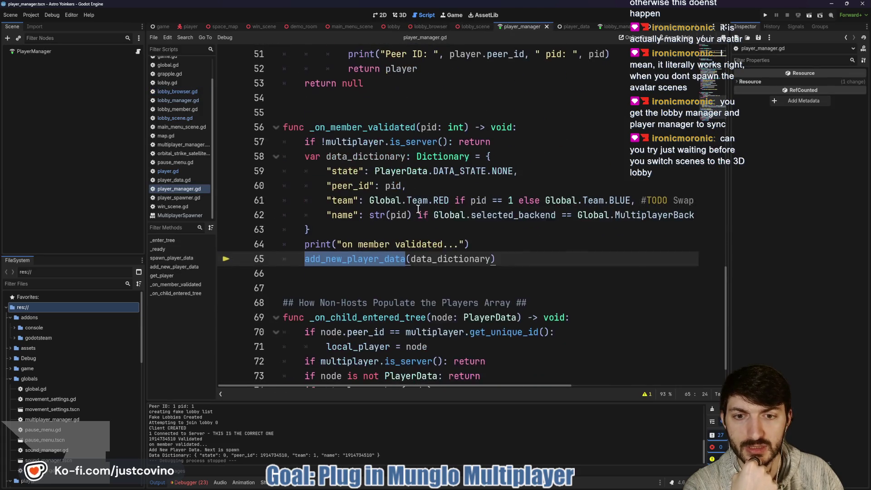
pyautogui.scroll(4, 451, 275)
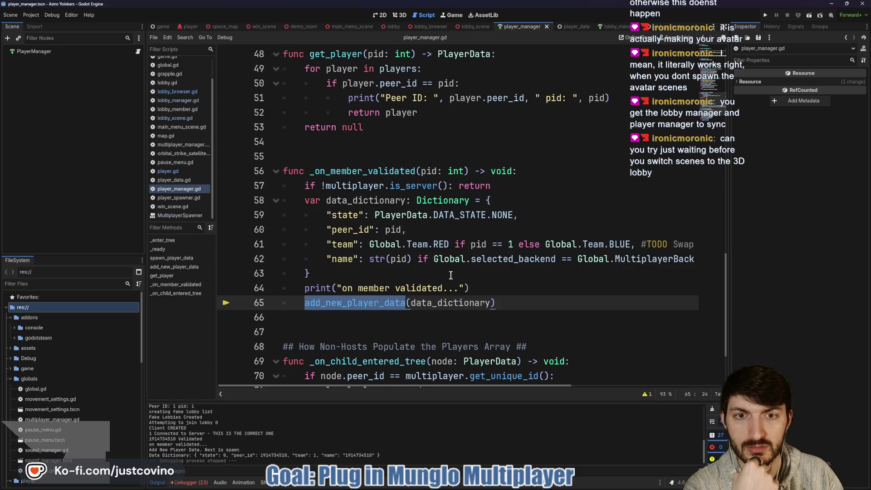
pyautogui.scroll(3, 450, 274)
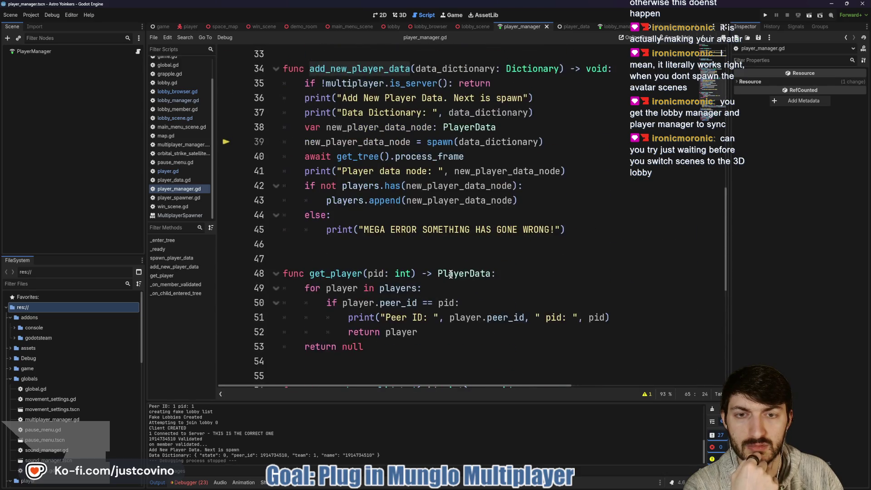
pyautogui.click(508, 171)
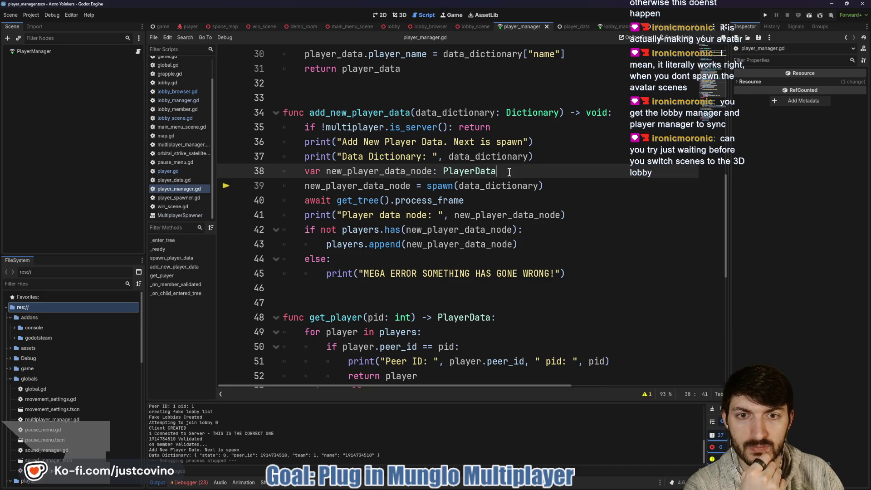
pyautogui.moveTo(507, 171); pyautogui.dragTo(306, 171)
pyautogui.hotkey('ctrl', 'c')
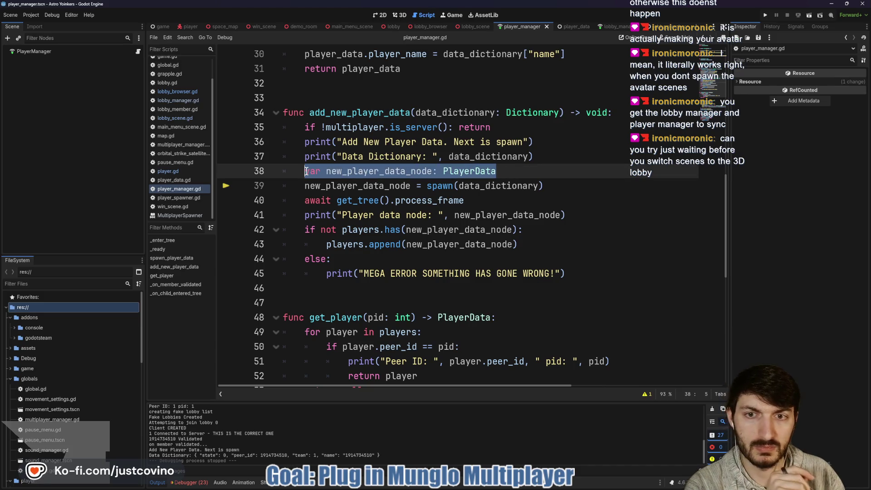
pyautogui.press('BackSpace')
pyautogui.moveTo(411, 186); pyautogui.dragTo(302, 187)
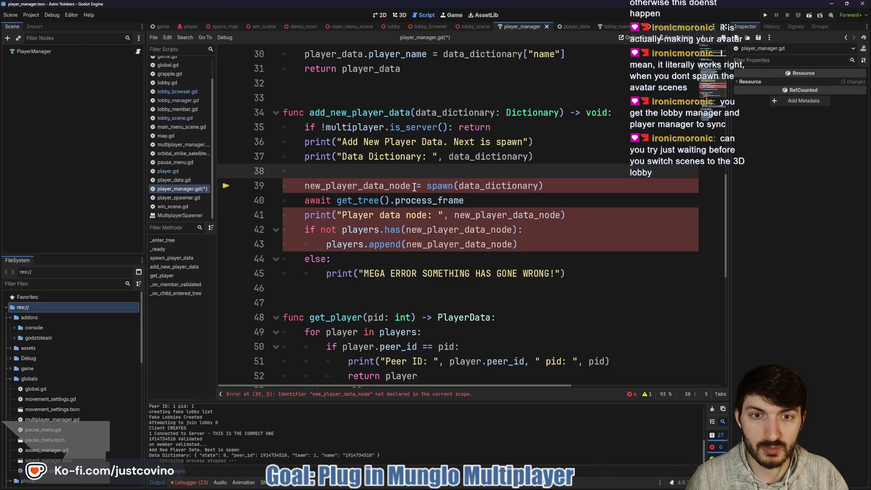
pyautogui.hotkey('ctrl', 'v')
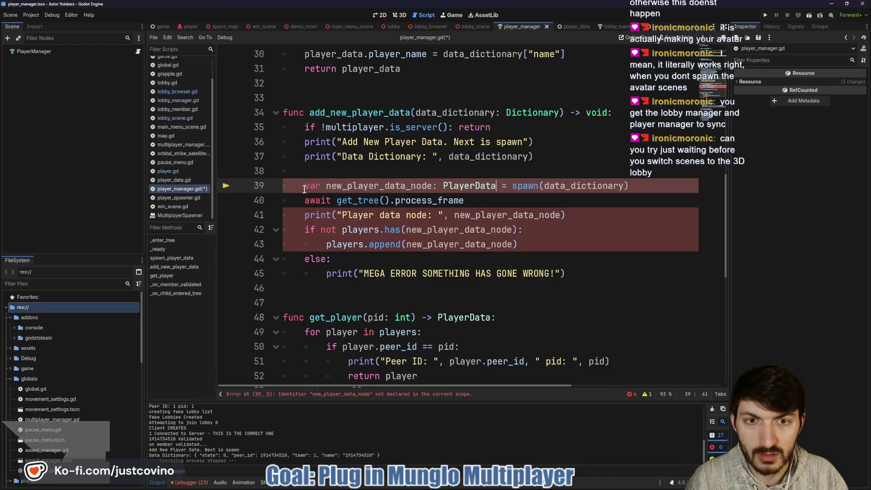
pyautogui.click(343, 170)
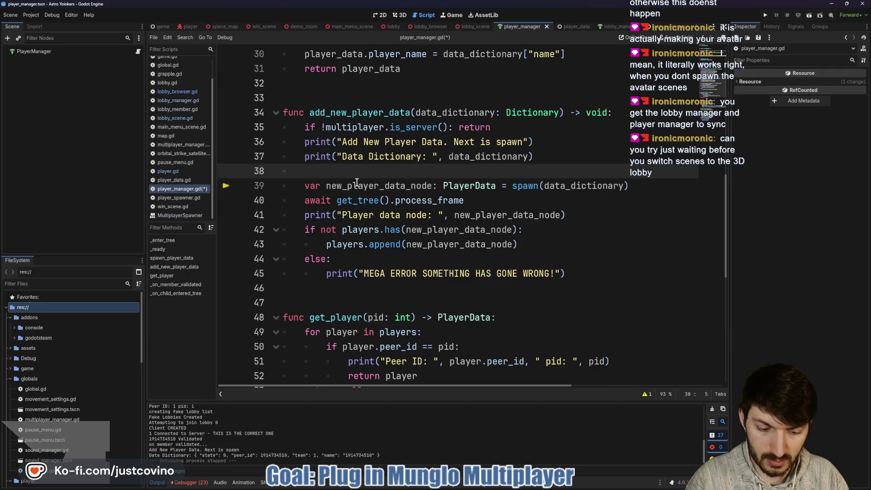
pyautogui.press('BackSpace')
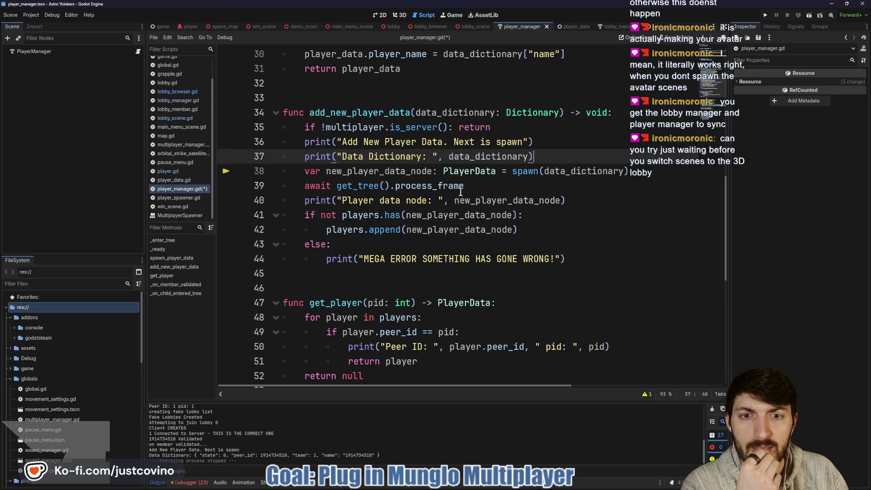
pyautogui.scroll(7, 472, 180)
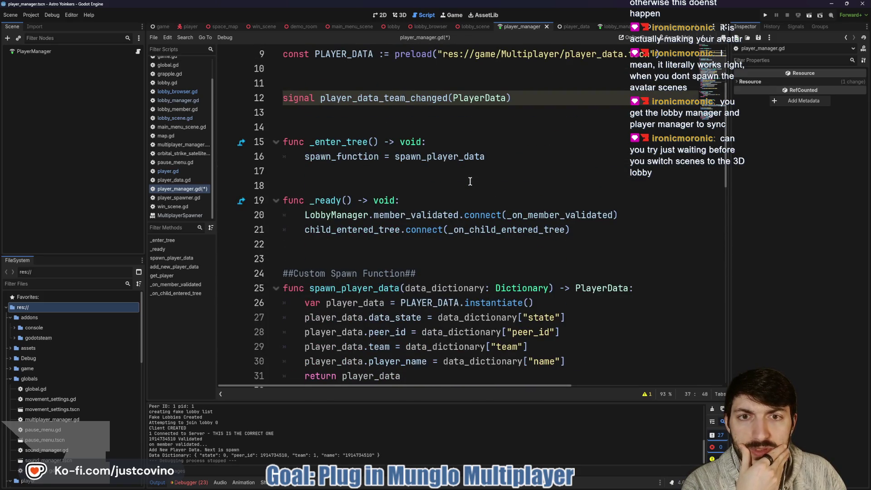
pyautogui.click(609, 26)
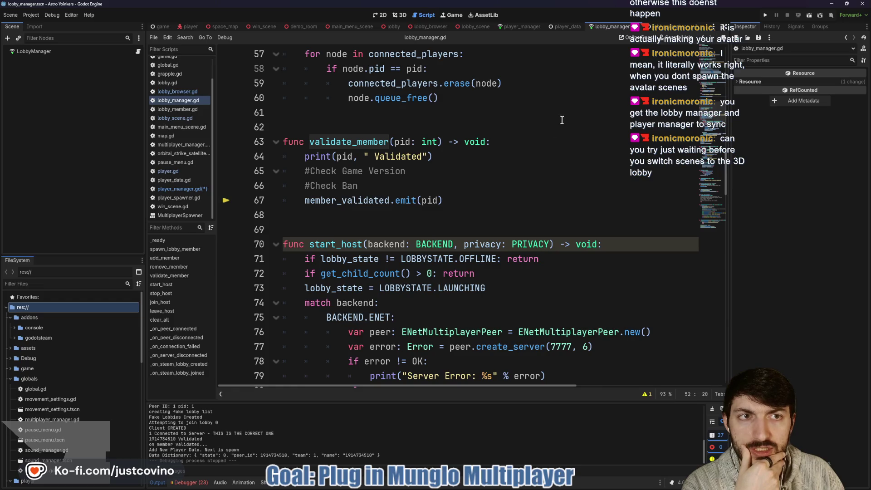
# Insert 'await get_tree().process_frame' before the change_map call in lobby_manager.gd and save
pyautogui.scroll(-3, 432, 178)
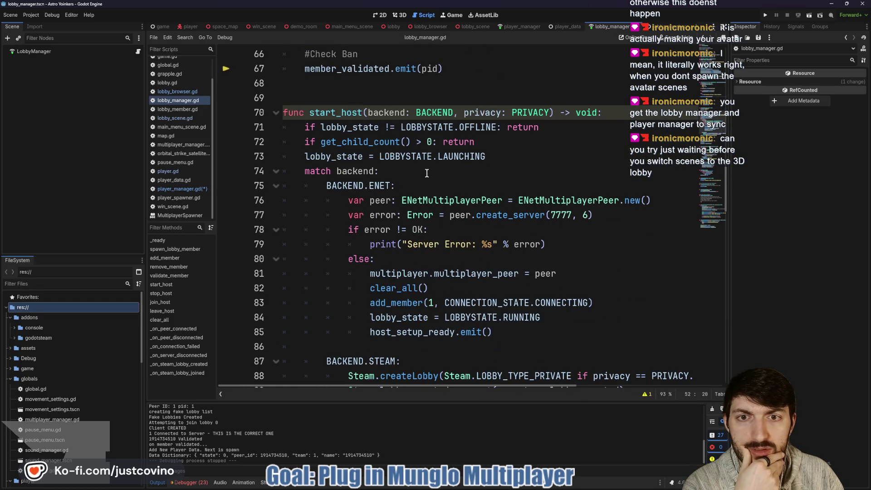
pyautogui.scroll(-3, 426, 173)
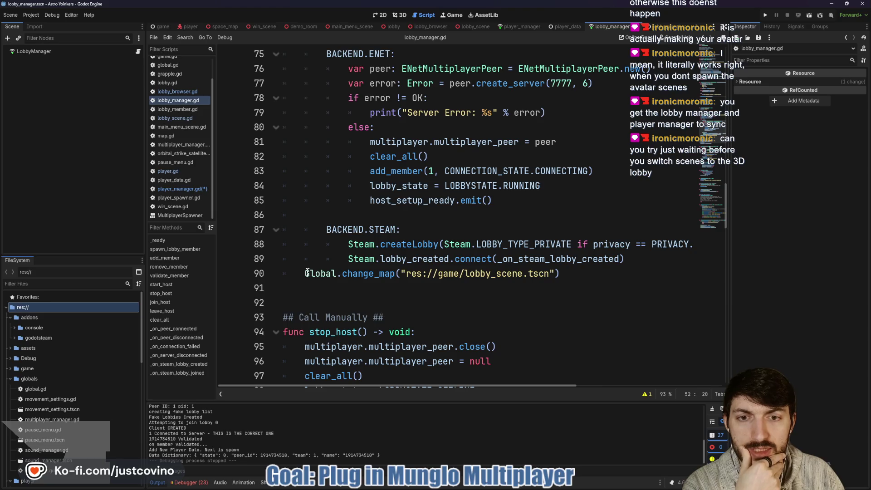
pyautogui.moveTo(307, 272); pyautogui.dragTo(592, 278)
pyautogui.scroll(-9, 498, 259)
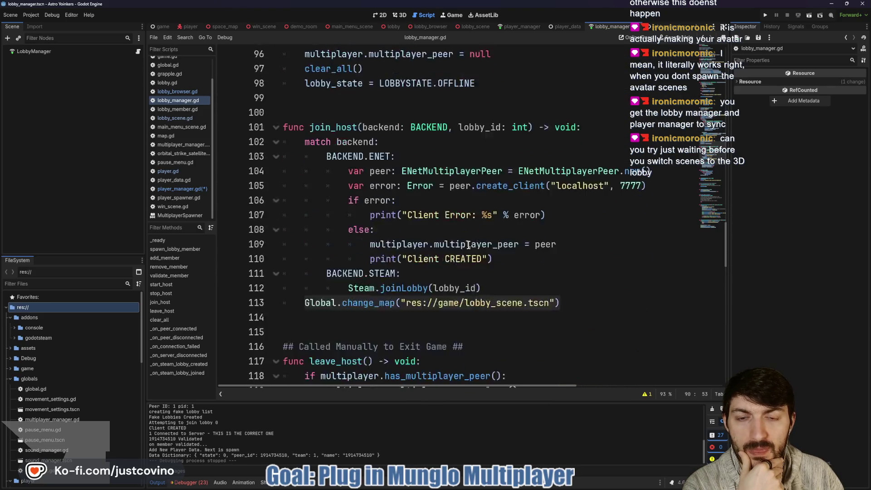
pyautogui.click(564, 214)
pyautogui.hotkey('ctrl', 'shift', 'Return')
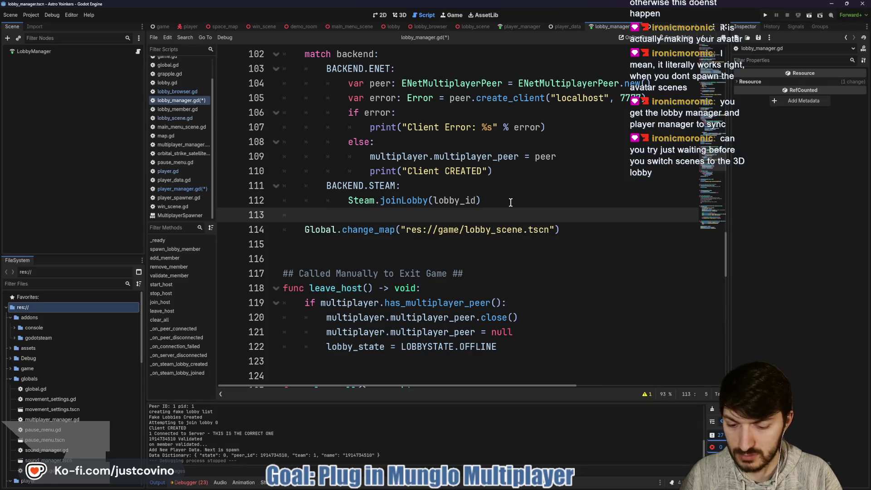
pyautogui.write('get_tr')
pyautogui.press('Return')
pyautogui.write('.')
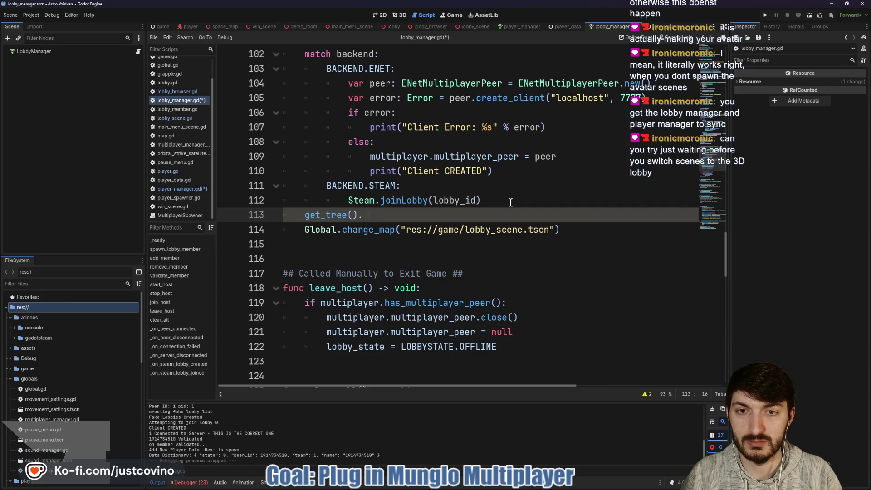
pyautogui.write('awaitproce')
pyautogui.press('Return')
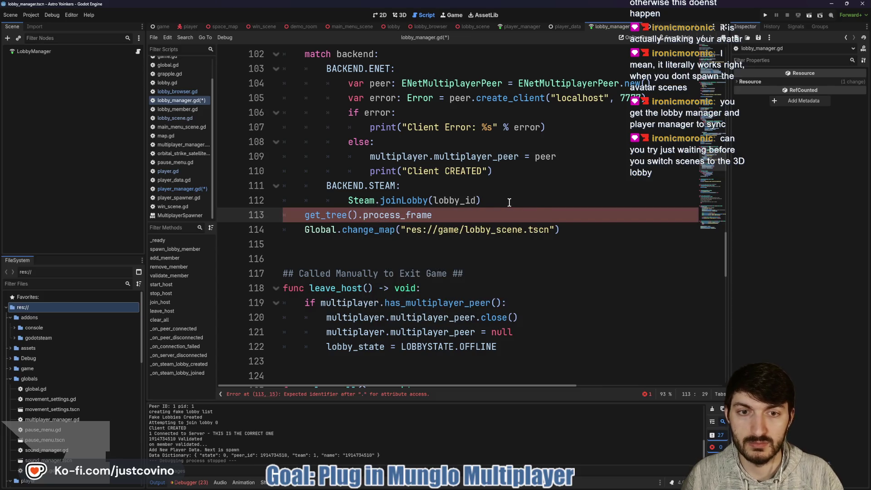
pyautogui.click(300, 213)
pyautogui.write('await')
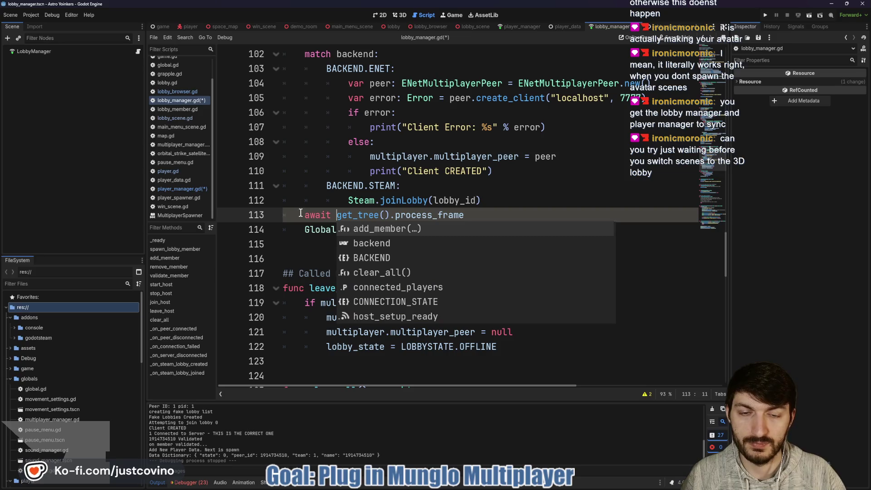
pyautogui.press('End')
pyautogui.click(499, 203)
pyautogui.press('Return')
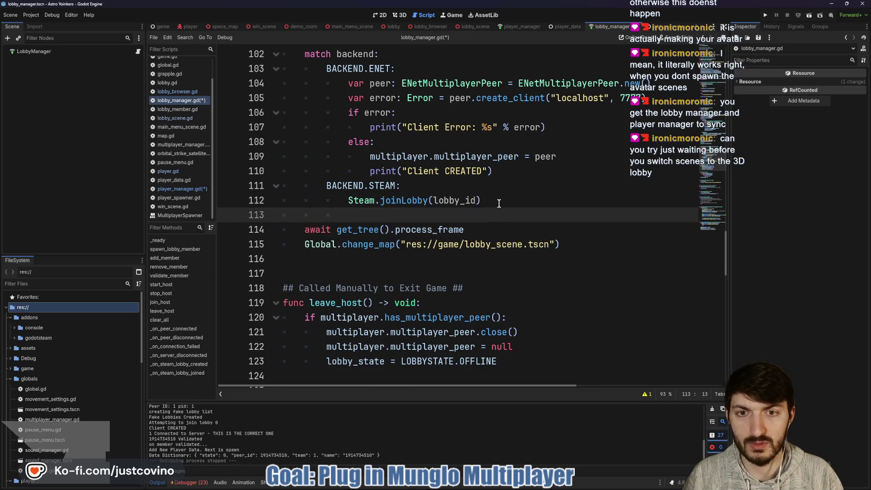
pyautogui.hotkey('ctrl', 's')
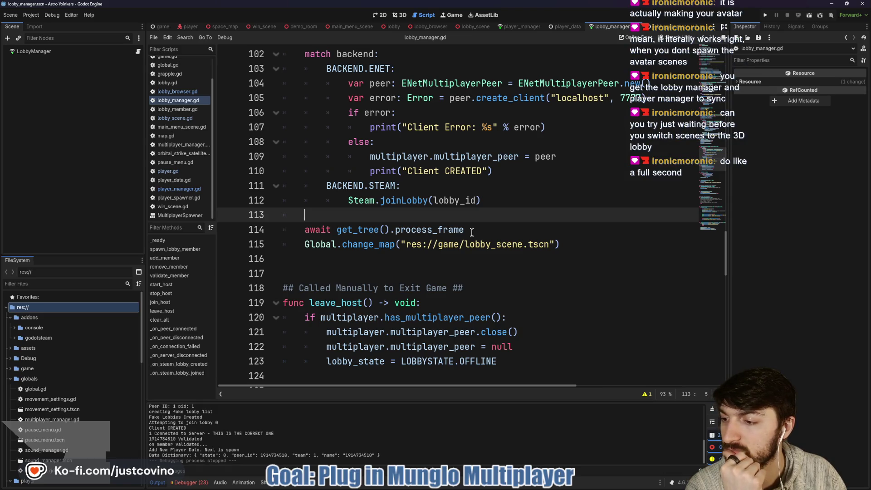
# Replace process_frame with create_timer(1.0).timeout, save, and run the game again
pyautogui.moveTo(471, 232); pyautogui.dragTo(394, 226)
pyautogui.write('cre')
pyautogui.press('Return')
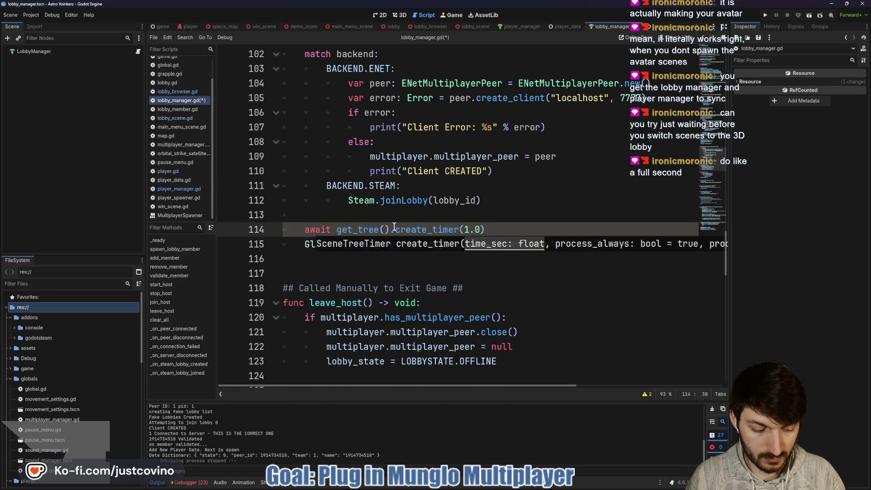
pyautogui.write('.timeout')
pyautogui.hotkey('ctrl', 's')
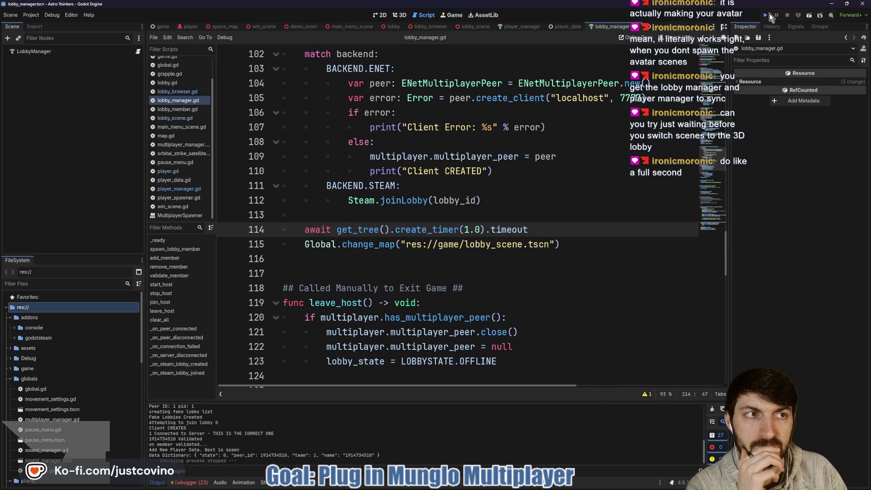
pyautogui.click(769, 16)
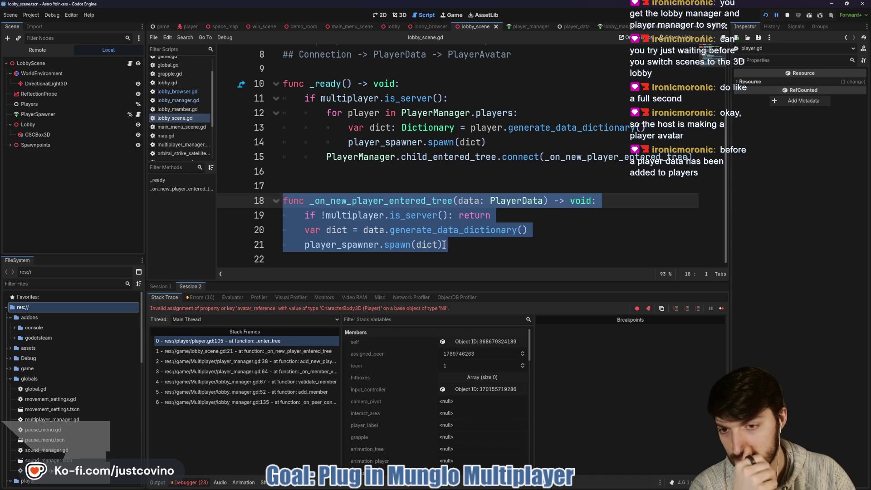
# Inspect dict in the _on_new_player_entered_tree frame, comment out line 21's spawn(dict), and rerun
pyautogui.click(276, 356)
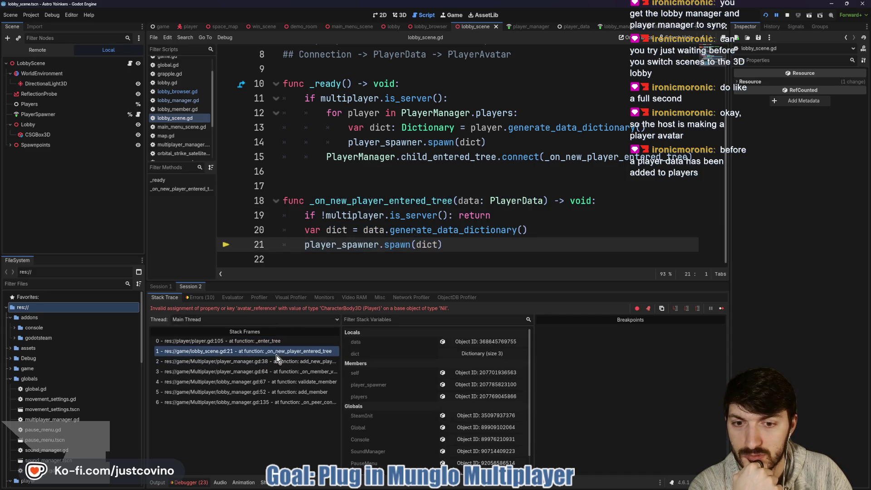
pyautogui.click(466, 354)
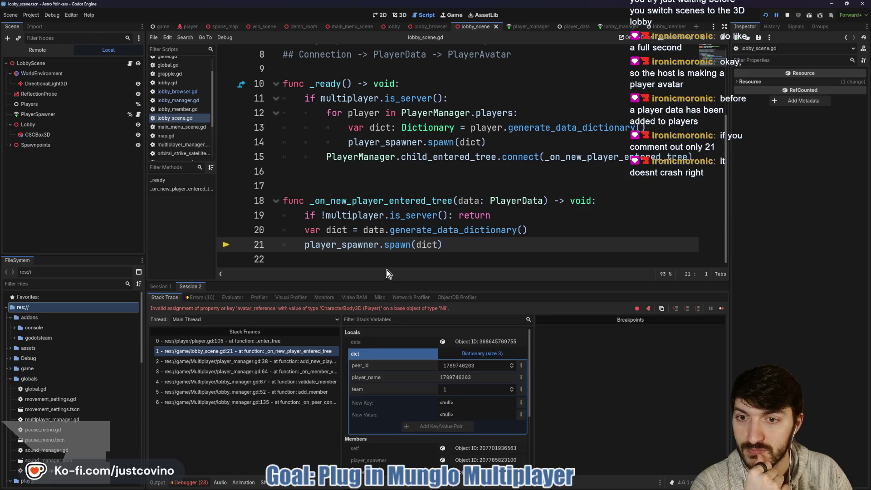
pyautogui.click(301, 245)
pyautogui.write('#')
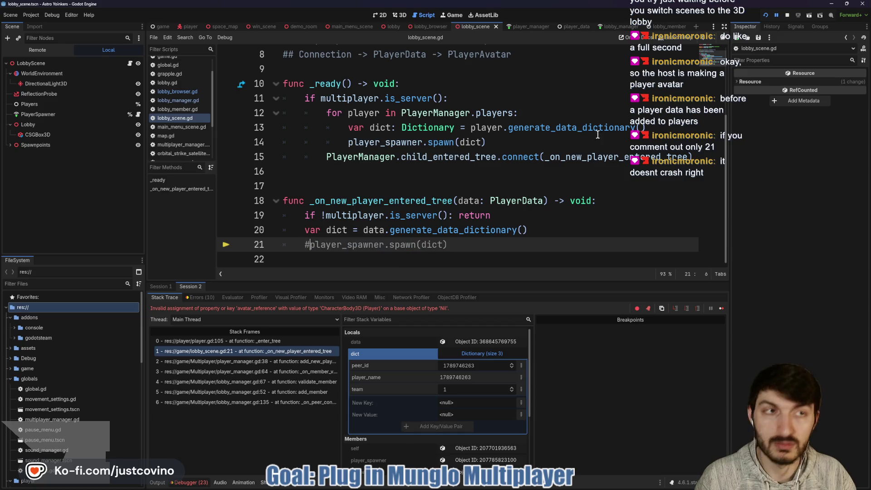
pyautogui.click(788, 15)
pyautogui.click(766, 17)
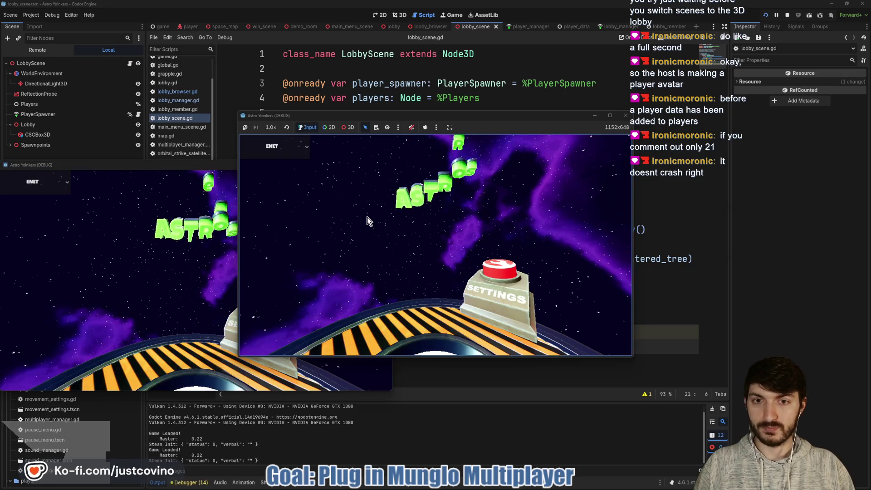
# Arrange the two game windows, host a lobby in one and join the first listed lobby from the other
pyautogui.moveTo(174, 165)
pyautogui.mouseDown()
pyautogui.moveTo(369, 170)
pyautogui.moveTo(601, 134)
pyautogui.mouseUp()
pyautogui.moveTo(514, 117); pyautogui.dragTo(289, 126)
pyautogui.click(135, 221)
pyautogui.click(217, 222)
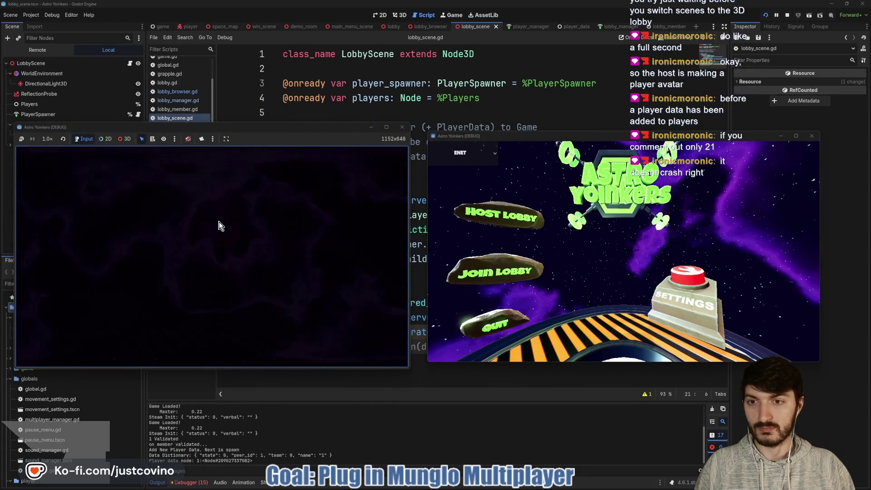
pyautogui.click(479, 273)
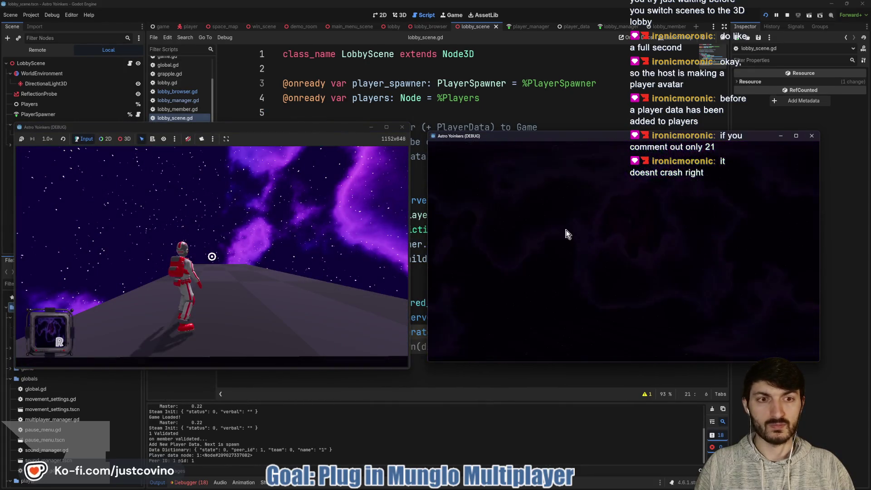
pyautogui.click(613, 186)
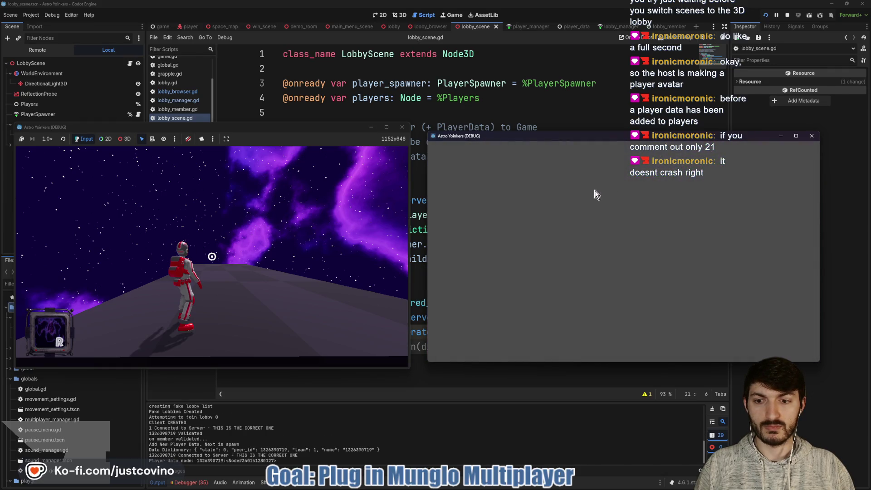
# Show the debugger's error list for the session
pyautogui.click(266, 254)
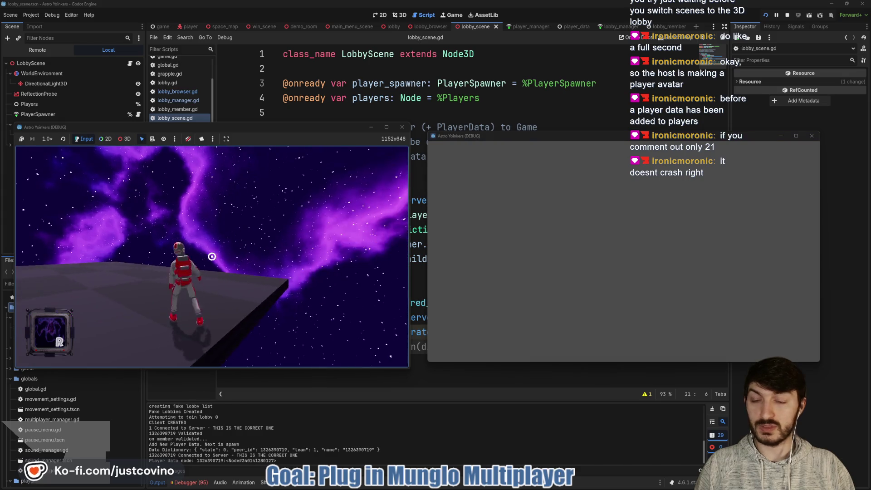
pyautogui.click(191, 482)
pyautogui.click(199, 298)
# Review the error list, comparing Session 1 and Session 2 output
pyautogui.scroll(-5, 299, 393)
pyautogui.scroll(-6, 298, 393)
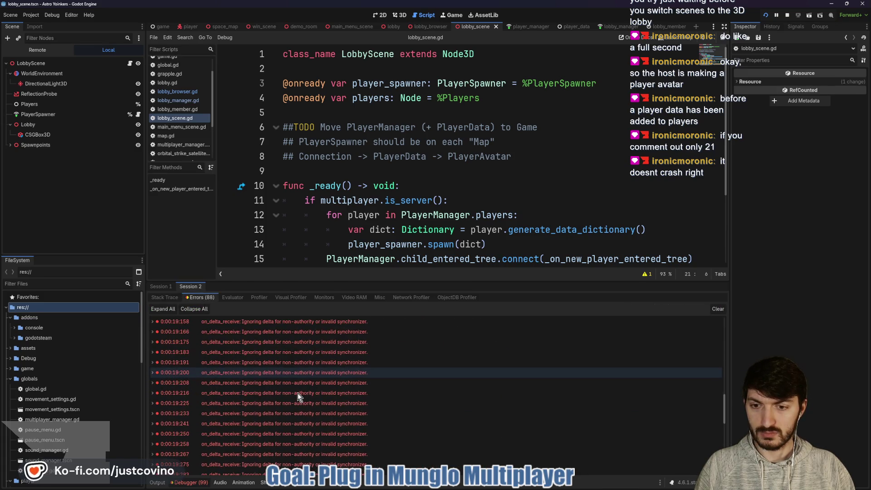
pyautogui.scroll(-5, 297, 393)
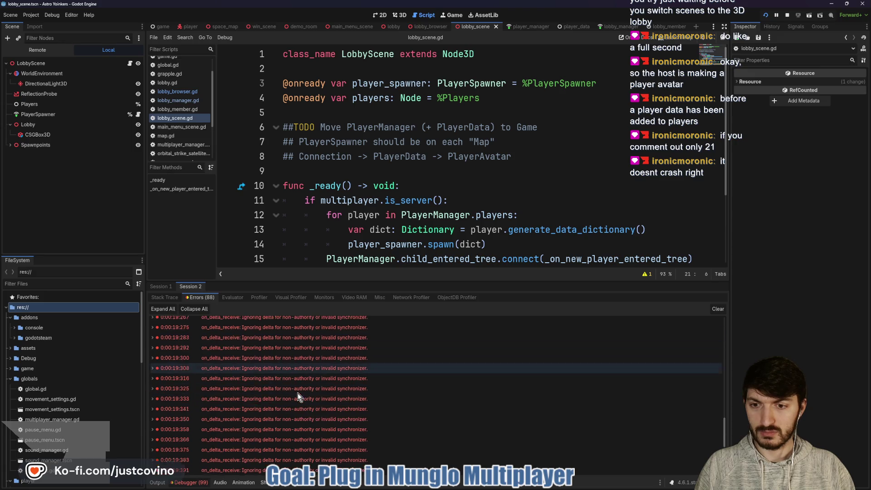
pyautogui.scroll(15, 297, 393)
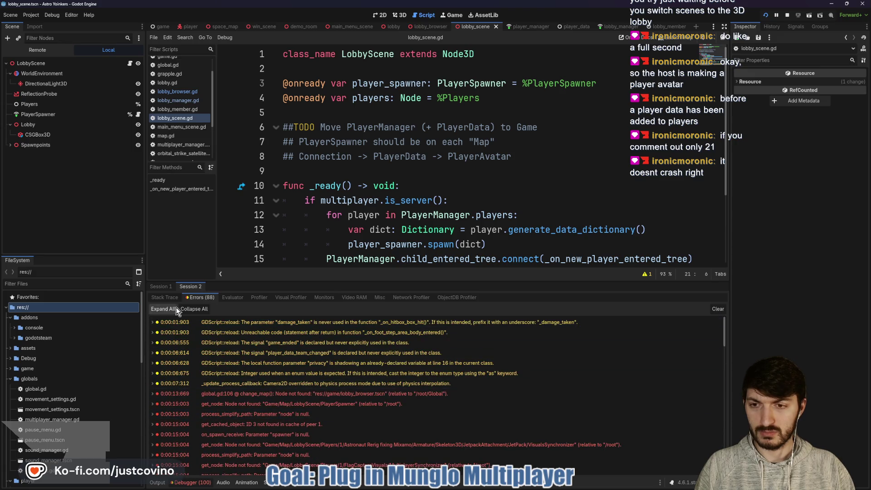
pyautogui.click(165, 286)
pyautogui.click(196, 286)
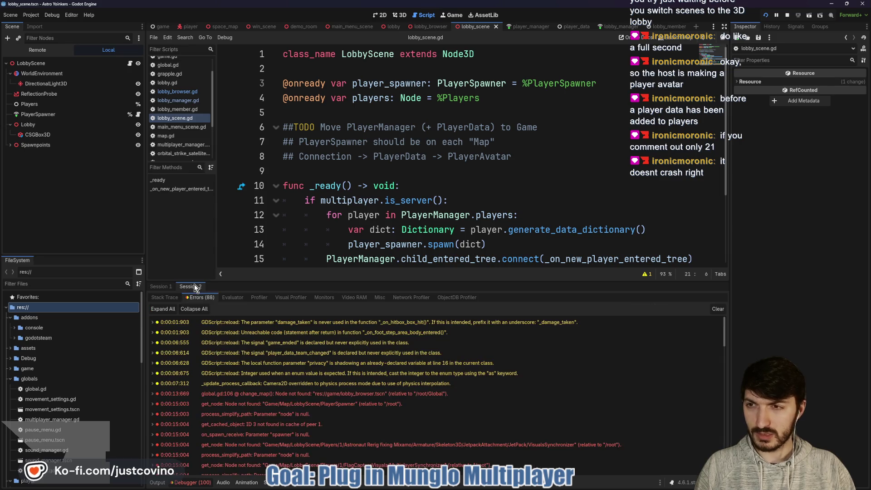
# Inspect the Remote scene tree, expanding LobbyScene and Players in both sessions
pyautogui.click(37, 50)
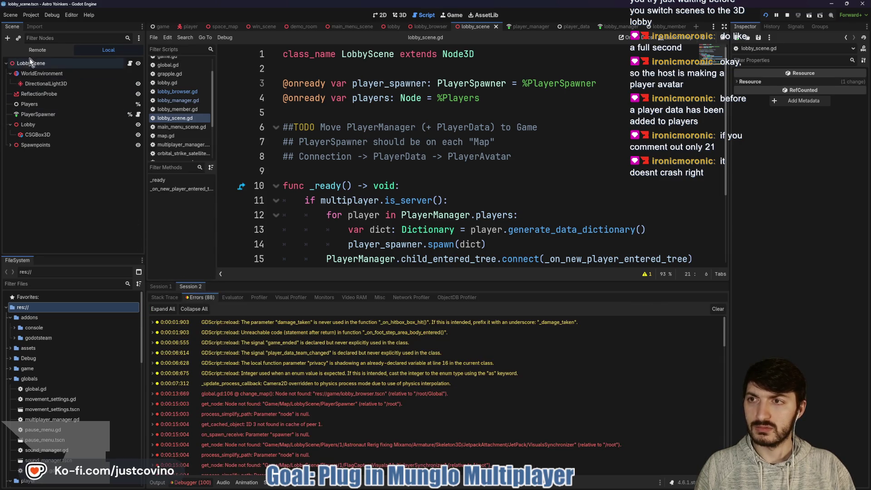
pyautogui.click(15, 207)
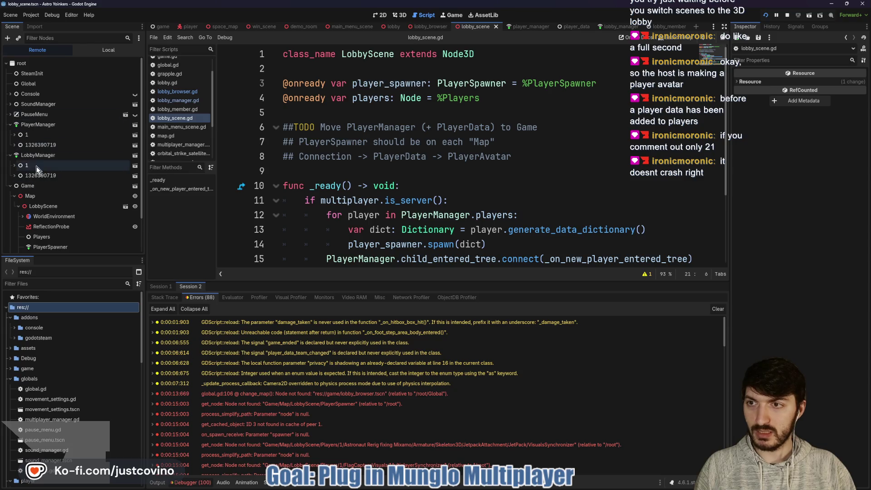
pyautogui.click(167, 287)
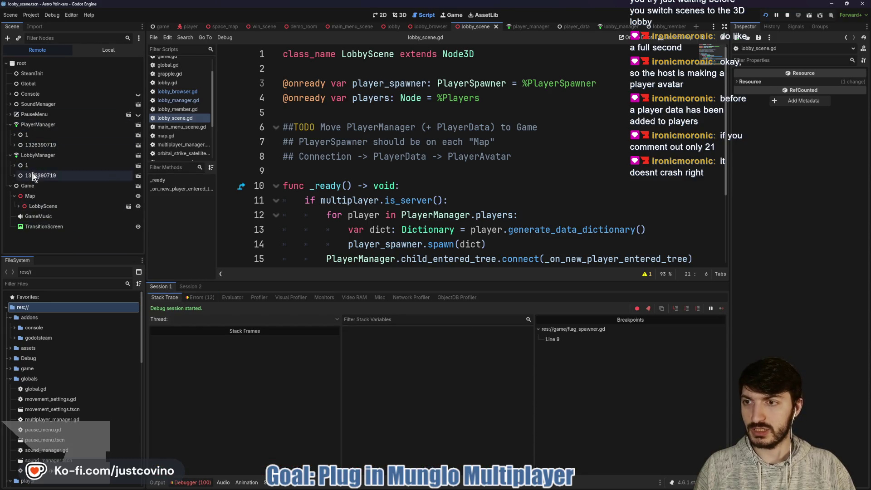
pyautogui.click(18, 207)
pyautogui.click(22, 237)
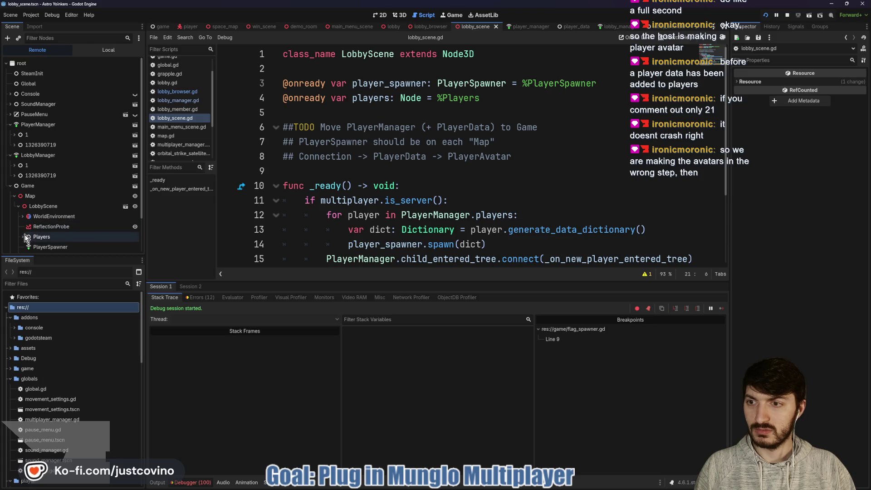
pyautogui.scroll(-2, 57, 214)
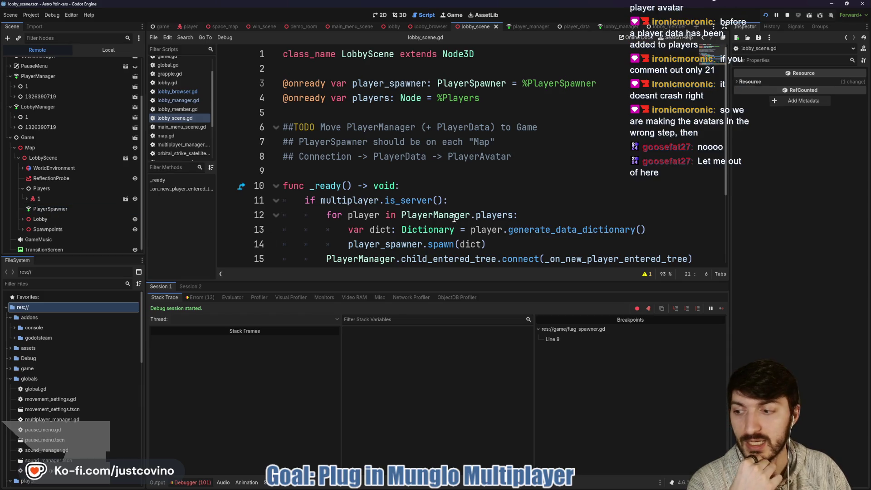
# Stop the game and select the commented-out spawn line 21 in lobby_scene.gd
pyautogui.click(787, 16)
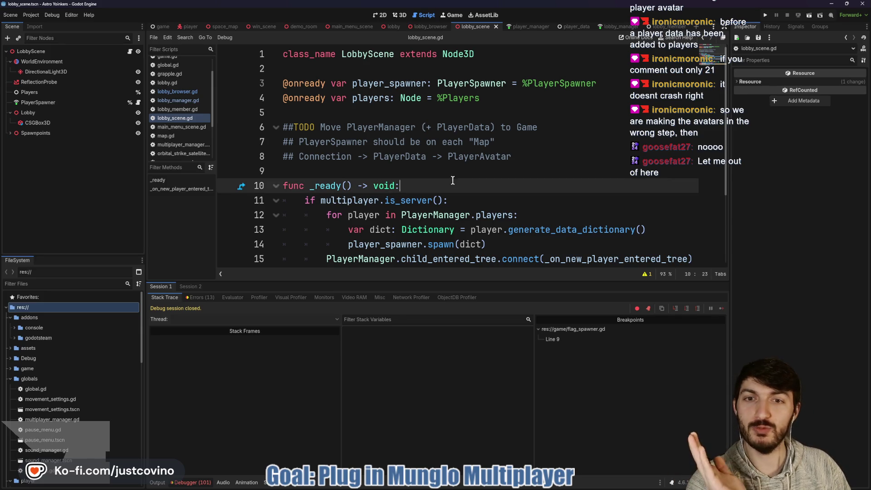
pyautogui.click(437, 173)
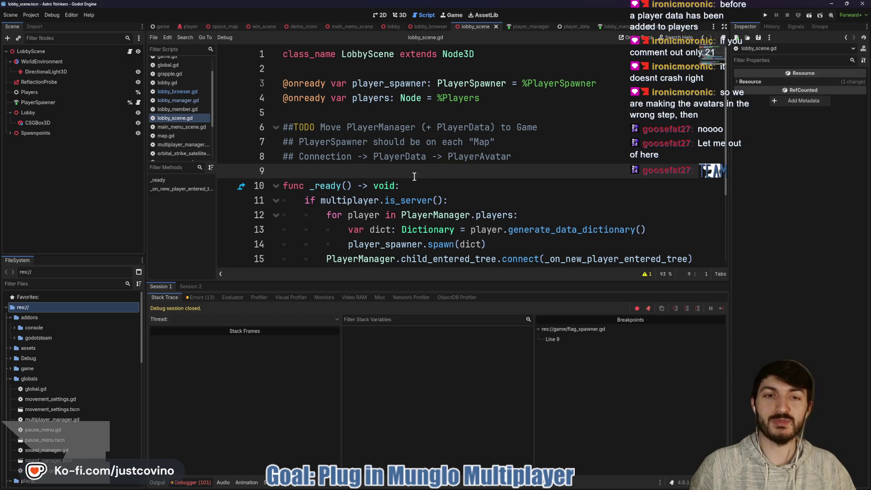
pyautogui.scroll(-3, 431, 181)
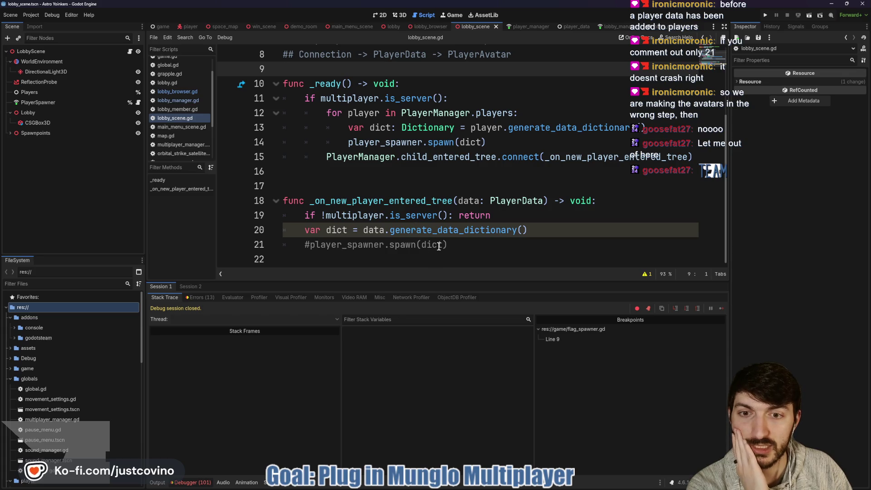
pyautogui.moveTo(305, 245); pyautogui.dragTo(504, 241)
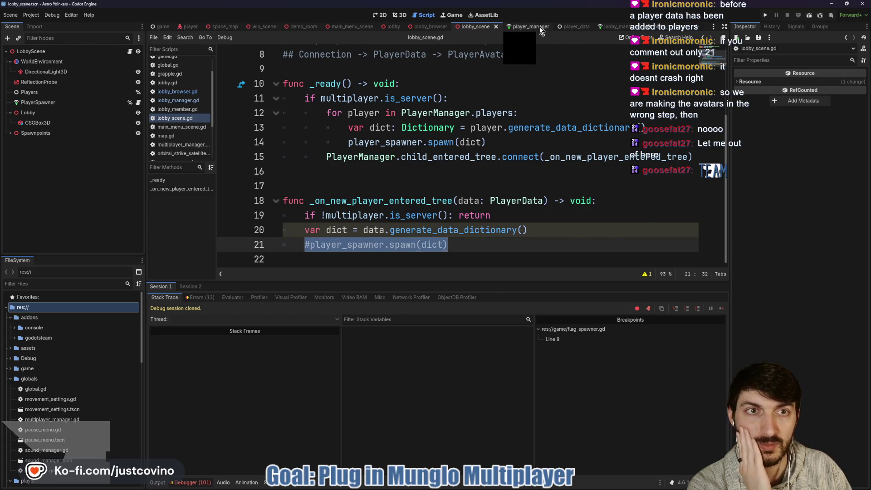
# Delete the 'await get_tree().process_frame' line from player_manager.gd
pyautogui.click(525, 26)
pyautogui.scroll(-5, 480, 170)
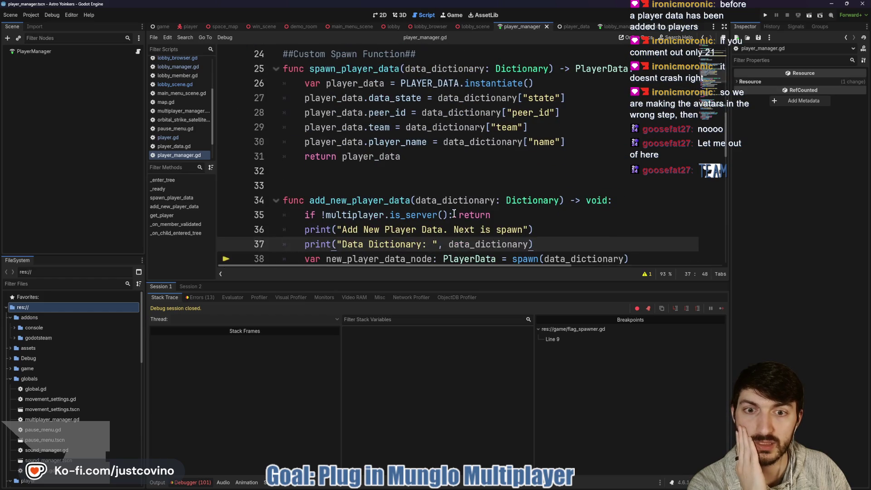
pyautogui.scroll(-1, 426, 232)
pyautogui.moveTo(424, 281); pyautogui.dragTo(425, 379)
pyautogui.moveTo(464, 229); pyautogui.dragTo(276, 230)
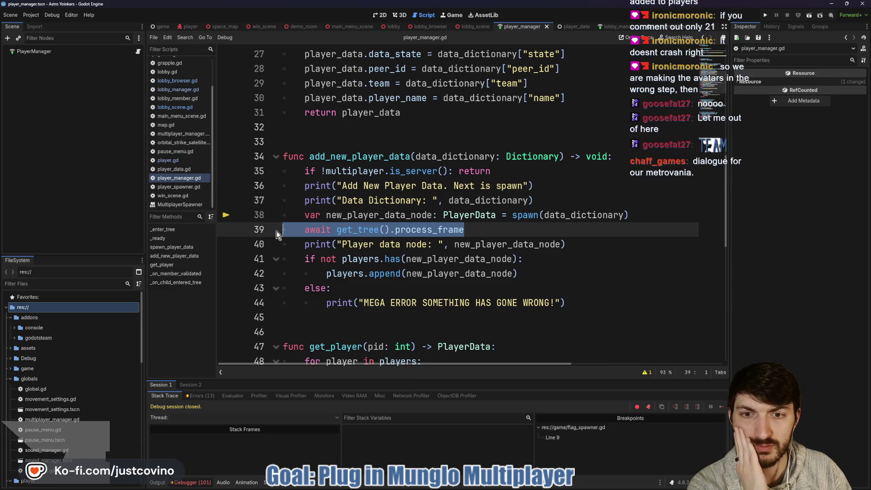
pyautogui.press('BackSpace')
pyautogui.press('BackSpace')
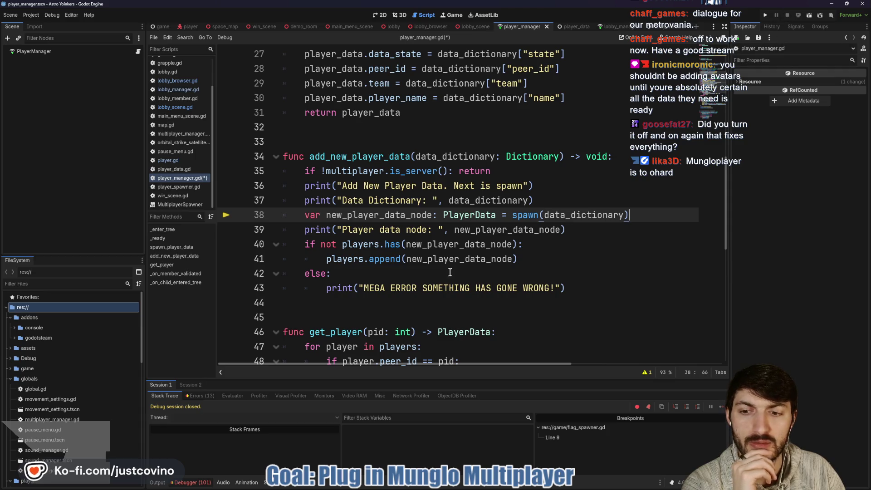
# Check the Debugger's Errors list, then return to lobby_scene.gd
pyautogui.click(202, 482)
pyautogui.click(202, 482)
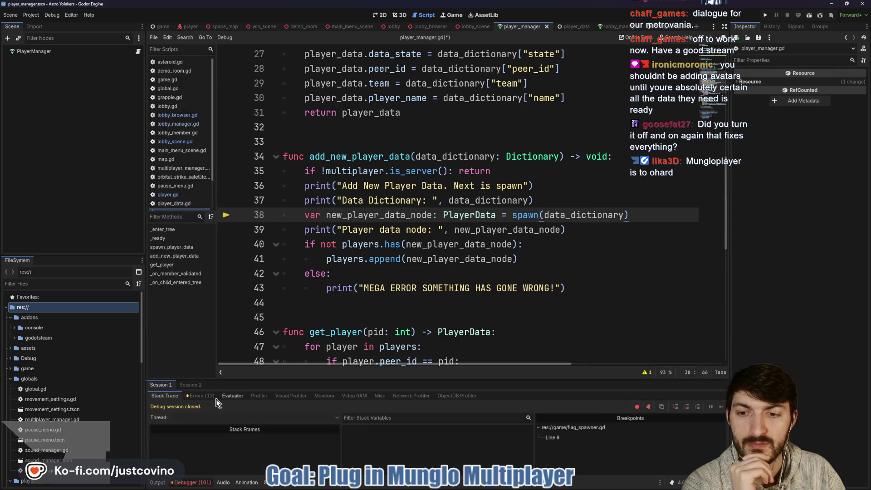
pyautogui.click(200, 395)
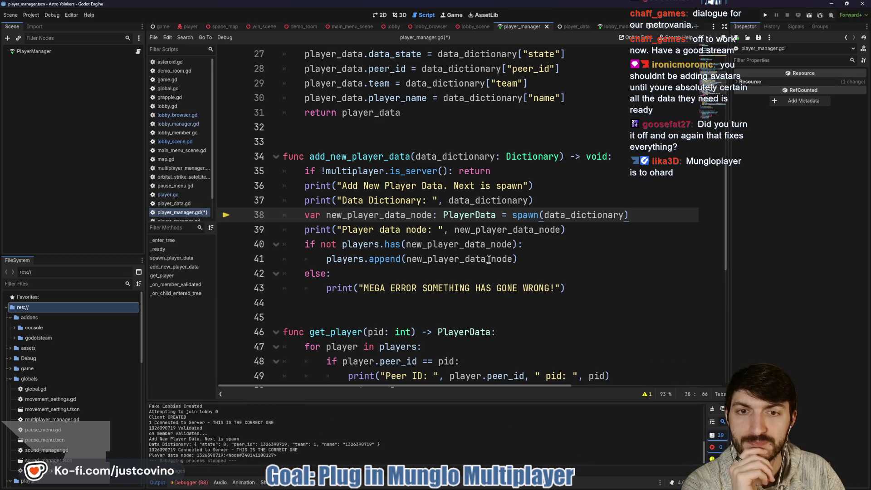
pyautogui.click(480, 27)
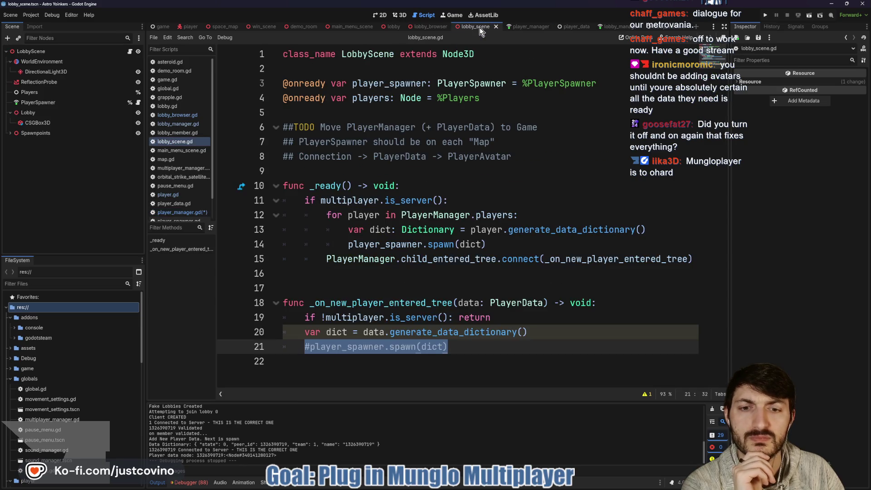
# Pass player.generate_data_dictionary() directly into the line-14 spawn call and delete its dict variable
pyautogui.doubleClick(396, 304)
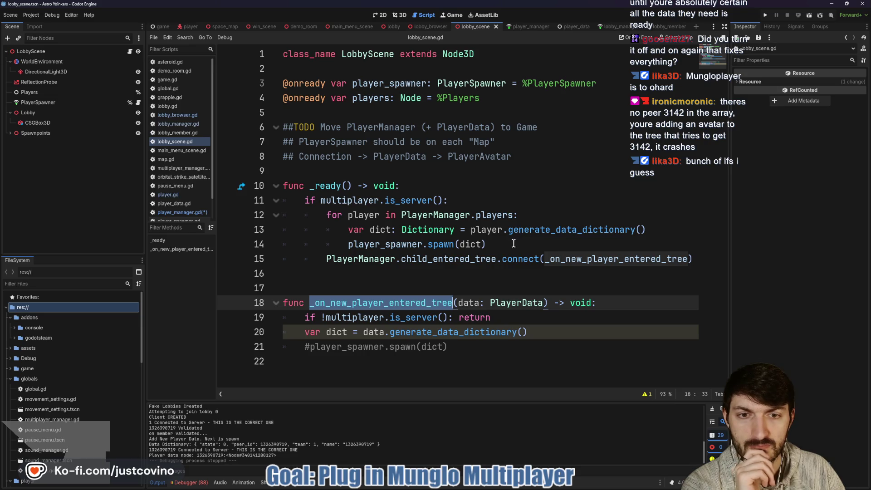
pyautogui.click(347, 230)
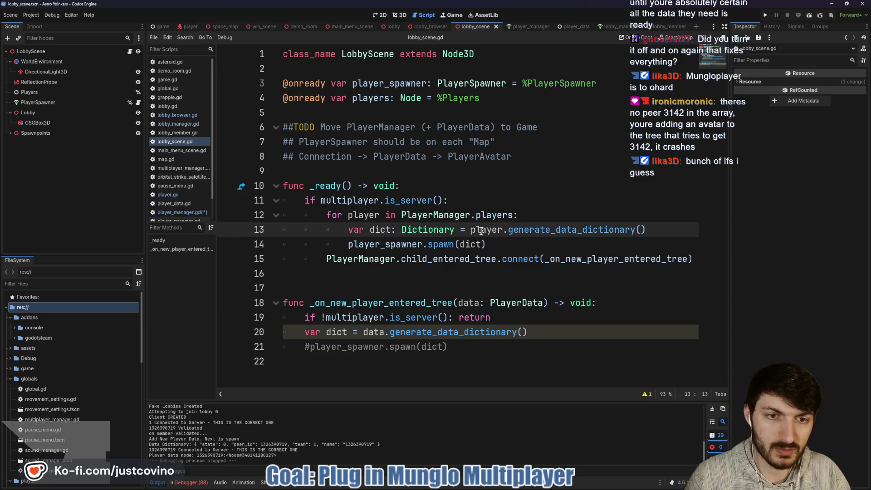
pyautogui.moveTo(471, 230); pyautogui.dragTo(654, 229)
pyautogui.hotkey('ctrl', 'x')
pyautogui.click(465, 245)
pyautogui.hotkey('ctrl', 'v')
pyautogui.moveTo(467, 230); pyautogui.dragTo(285, 234)
pyautogui.press('BackSpace')
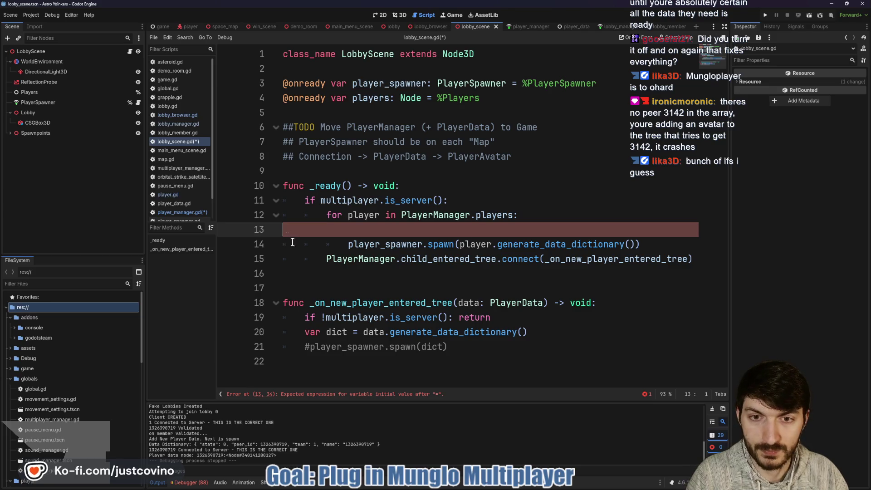
pyautogui.press('BackSpace')
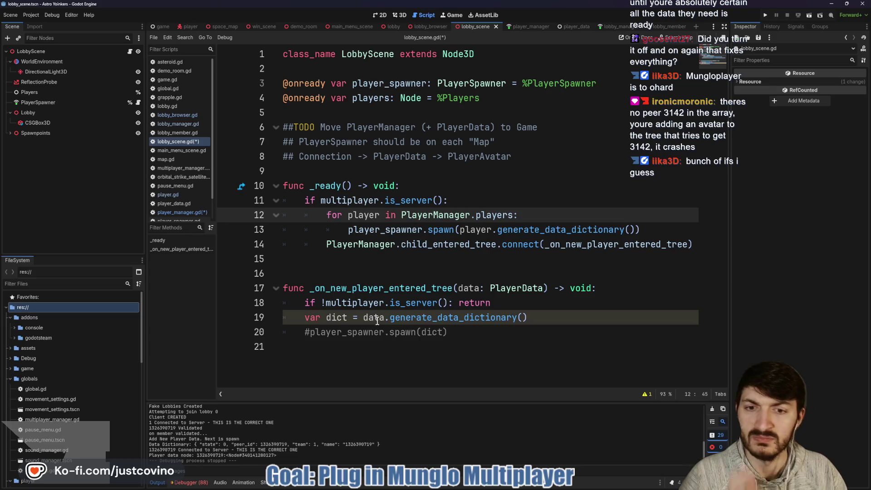
# Pass data.generate_data_dictionary() directly into the commented spawn call and remove its var dict line
pyautogui.moveTo(380, 320)
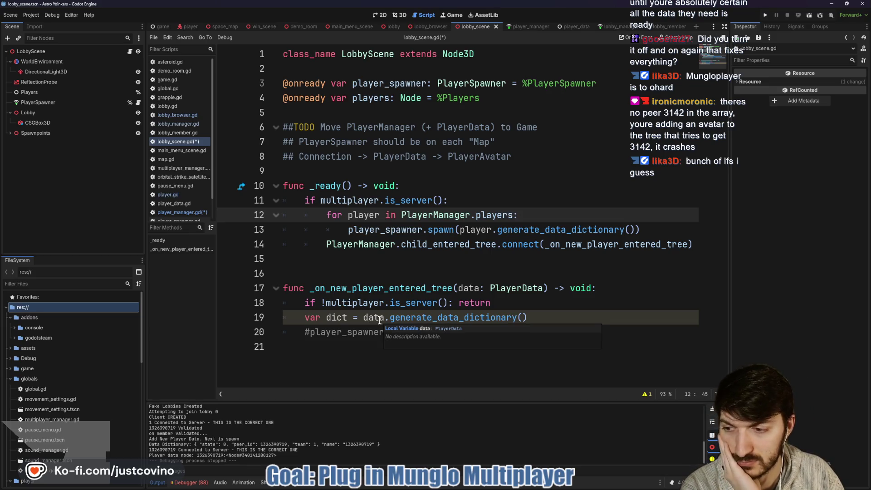
pyautogui.moveTo(363, 317); pyautogui.dragTo(528, 316)
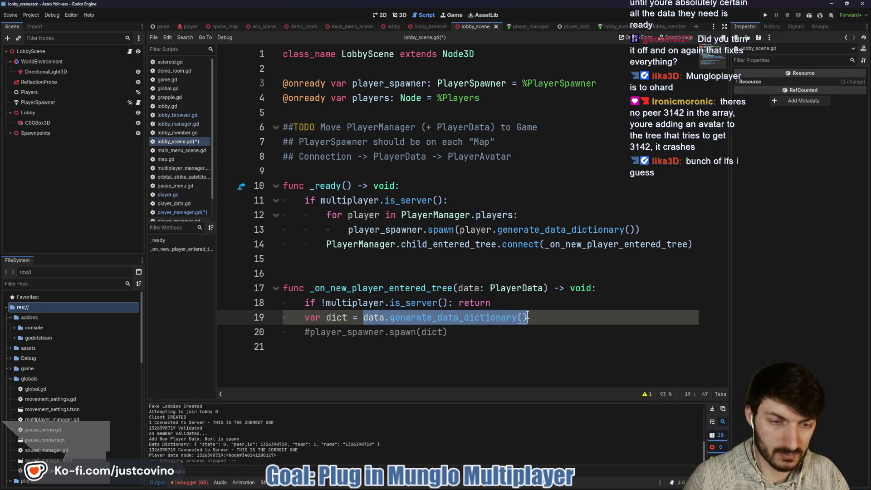
pyautogui.hotkey('ctrl', 'x')
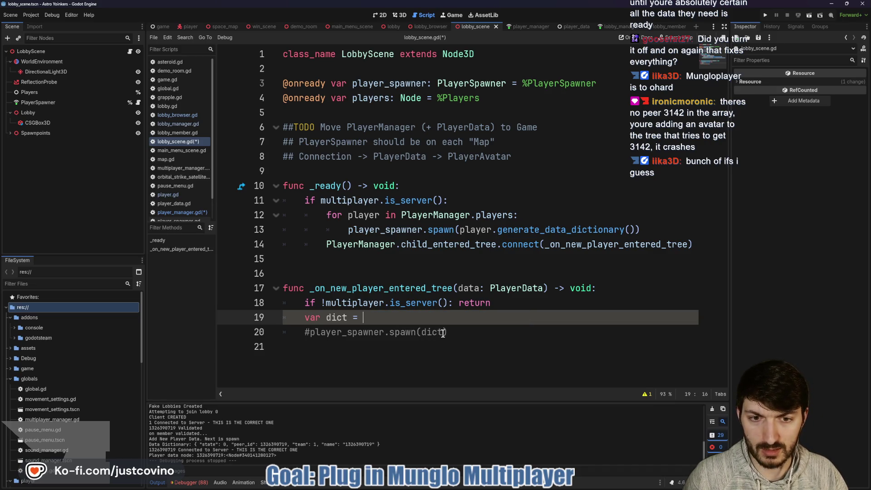
pyautogui.doubleClick(426, 331)
pyautogui.hotkey('ctrl', 'v')
pyautogui.moveTo(363, 317); pyautogui.dragTo(252, 318)
pyautogui.press('BackSpace')
pyautogui.press('BackSpace')
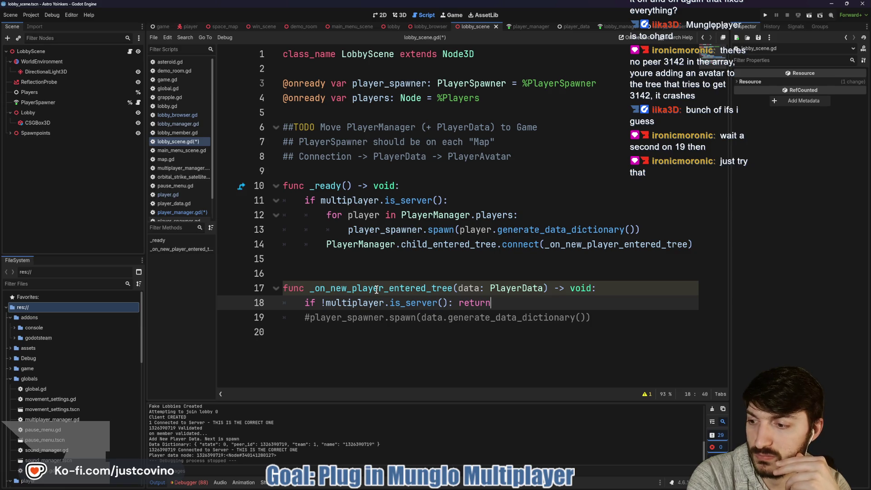
pyautogui.click(307, 317)
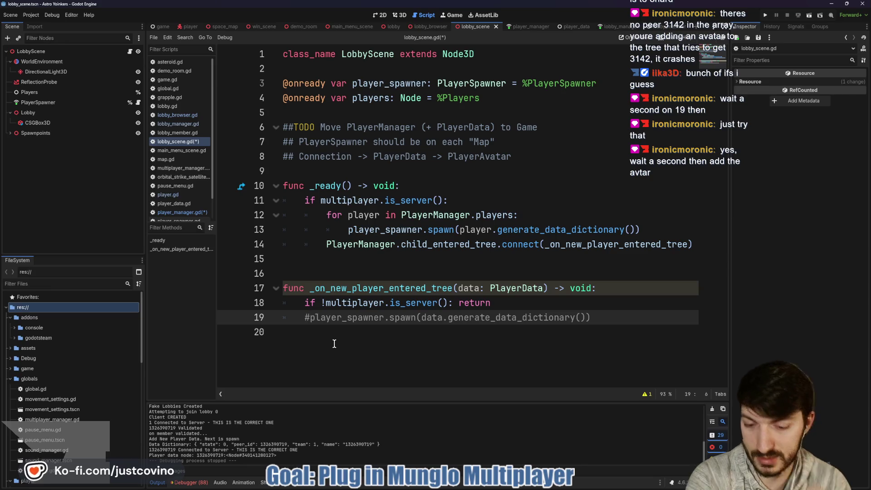
# Uncomment the spawn call, add 'await get_tree().create_timer(1.0).timeout' above it, and save
pyautogui.hotkey('ctrl', 'k')
pyautogui.click(513, 303)
pyautogui.press('Return')
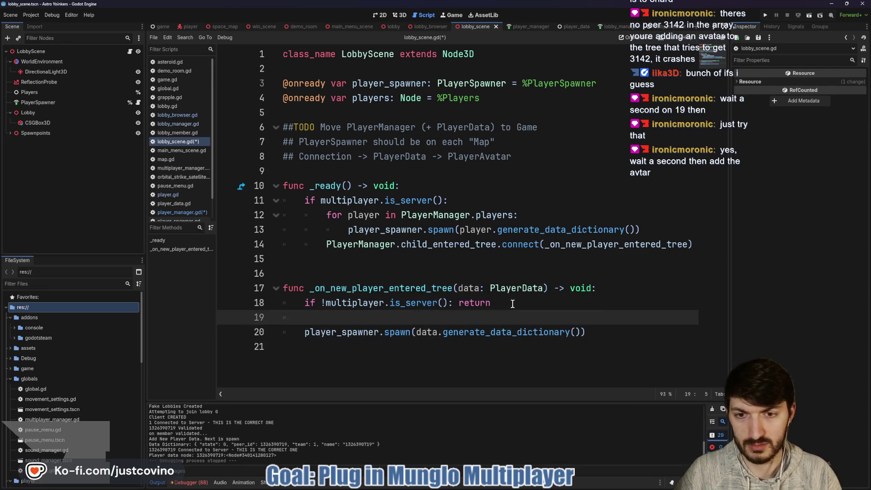
pyautogui.write('get_tr')
pyautogui.press('Return')
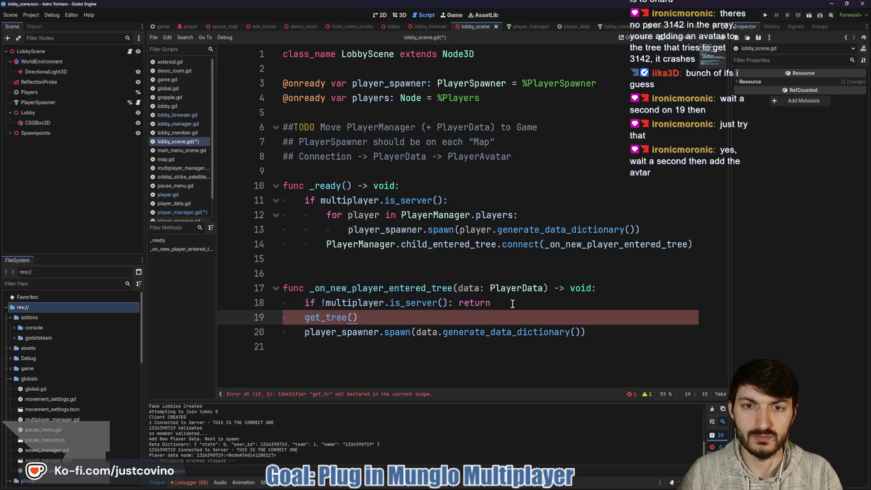
pyautogui.write('.creat')
pyautogui.press('Return')
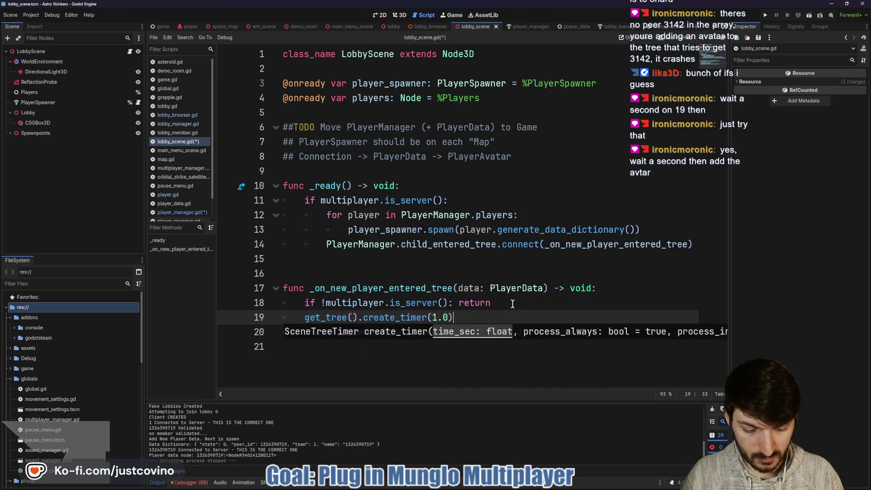
pyautogui.write('time')
pyautogui.press('Return')
pyautogui.click(303, 317)
pyautogui.write('await')
pyautogui.click(512, 317)
pyautogui.hotkey('ctrl', 's')
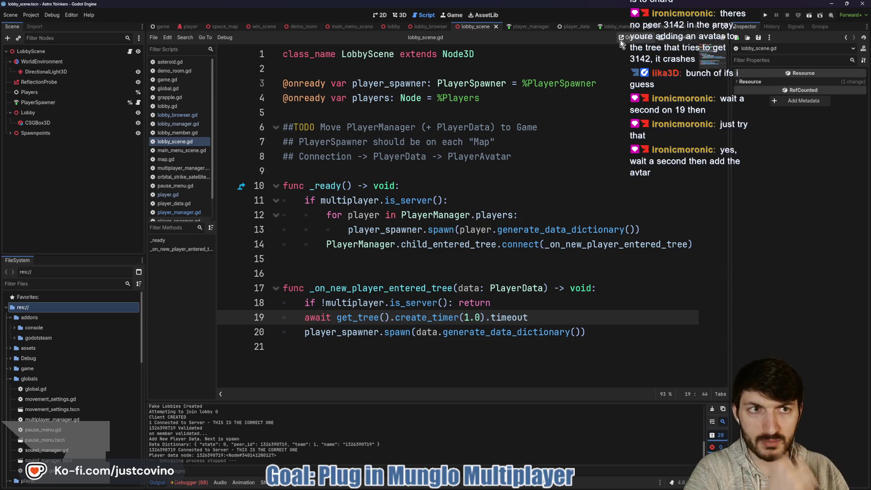
# Comment out the await timer on line 114 of lobby_manager.gd and run the project
pyautogui.click(616, 28)
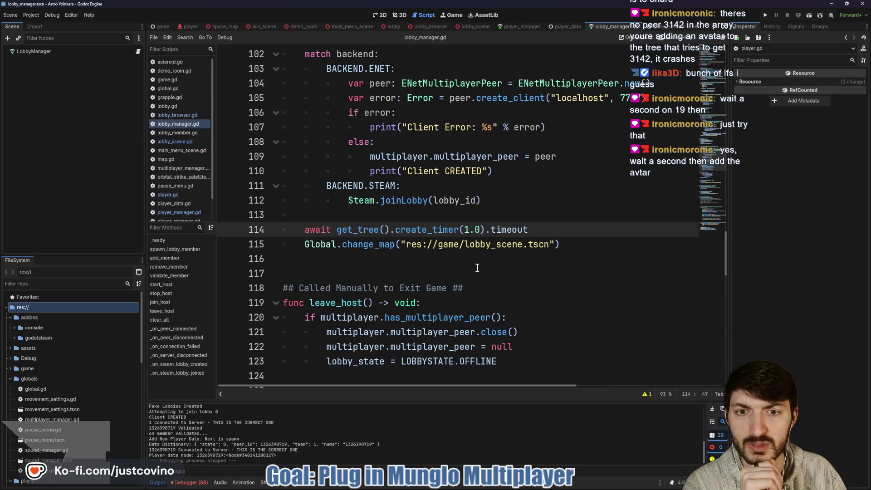
pyautogui.tripleClick(529, 229)
pyautogui.click(551, 244)
pyautogui.moveTo(529, 229); pyautogui.dragTo(249, 229)
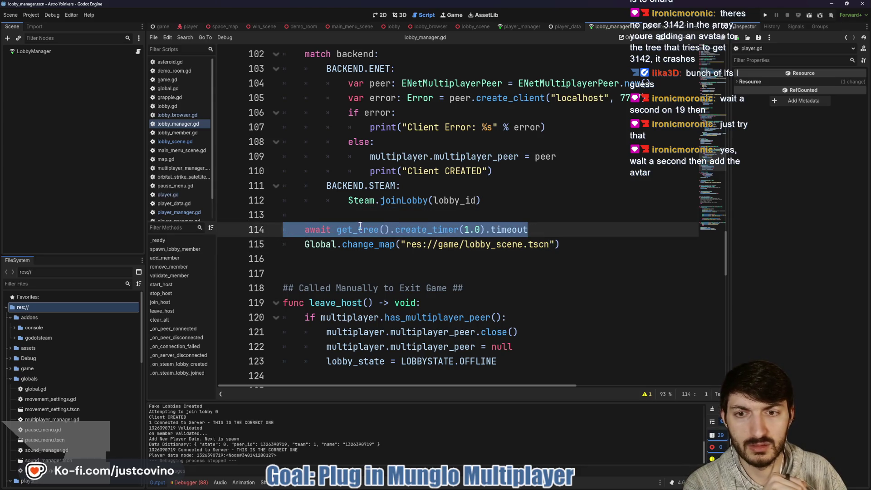
pyautogui.click(303, 230)
pyautogui.write('#')
pyautogui.press('Up')
pyautogui.click(765, 15)
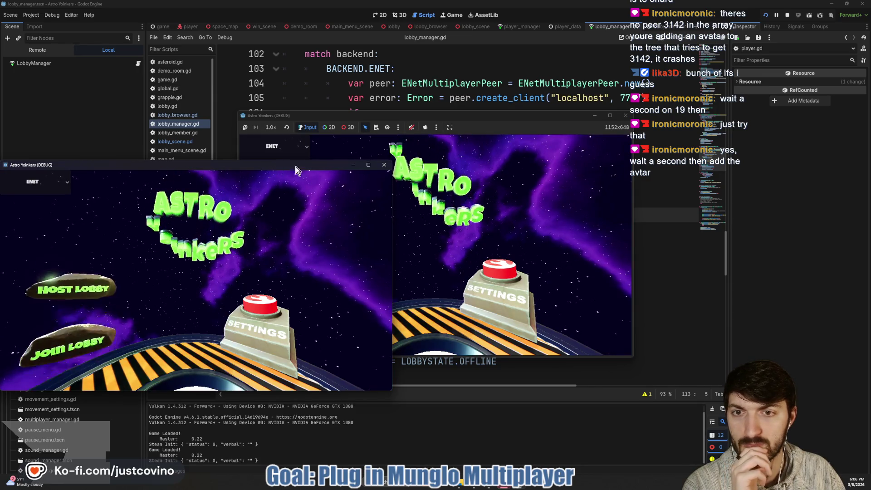
# Host a private lobby in the right window and join Fake Lobby 72 from the left
pyautogui.moveTo(454, 115); pyautogui.dragTo(604, 107)
pyautogui.click(459, 200)
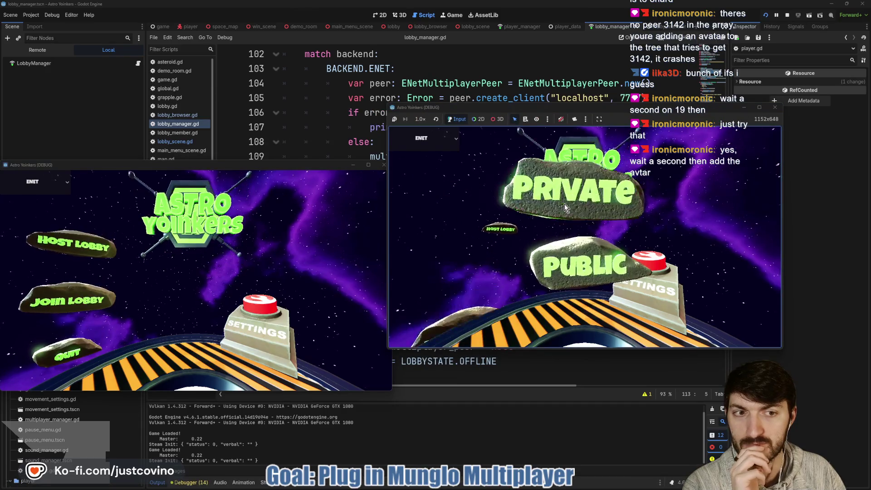
pyautogui.click(565, 208)
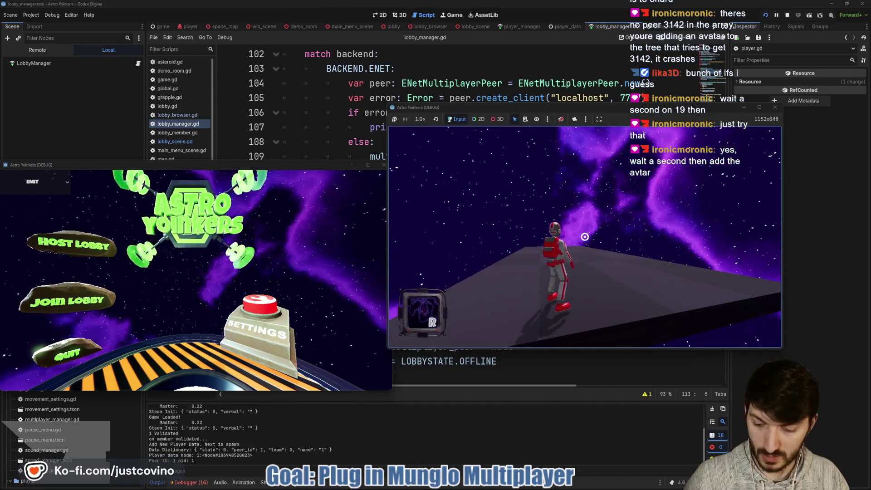
pyautogui.click(68, 299)
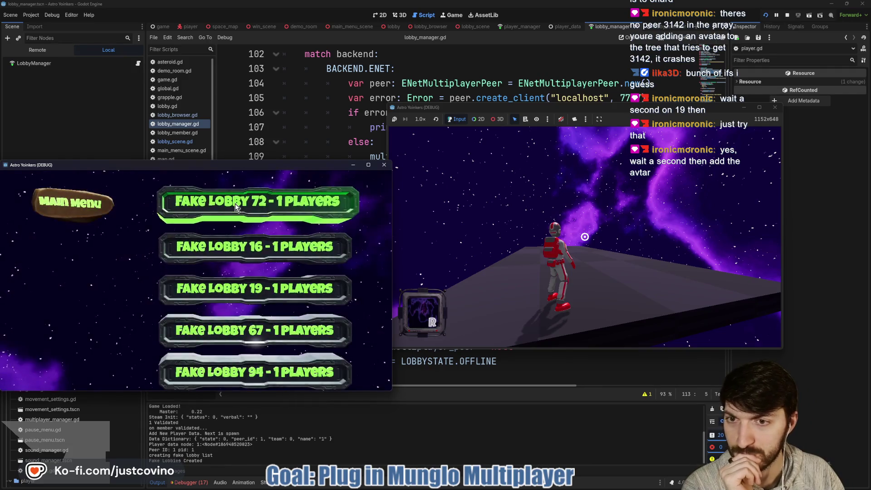
pyautogui.click(235, 204)
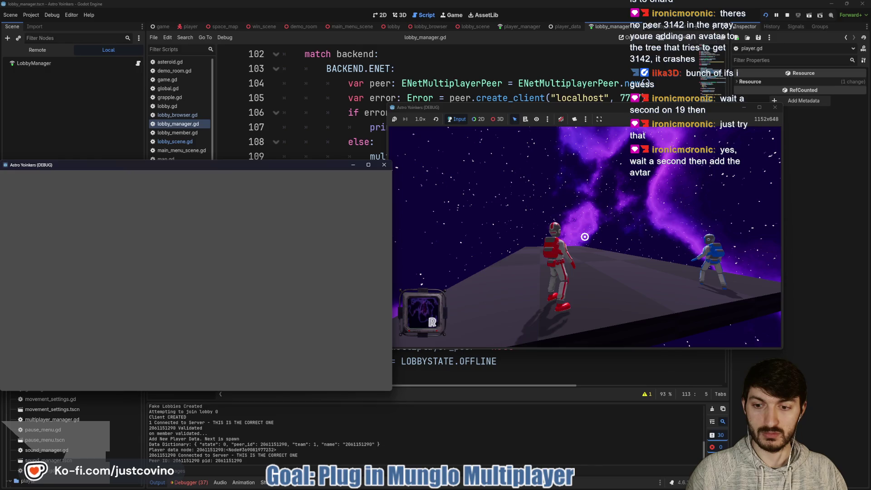
# Dismiss the Start menu, bring the host window forward, and return to lobby_manager.gd
pyautogui.press('super')
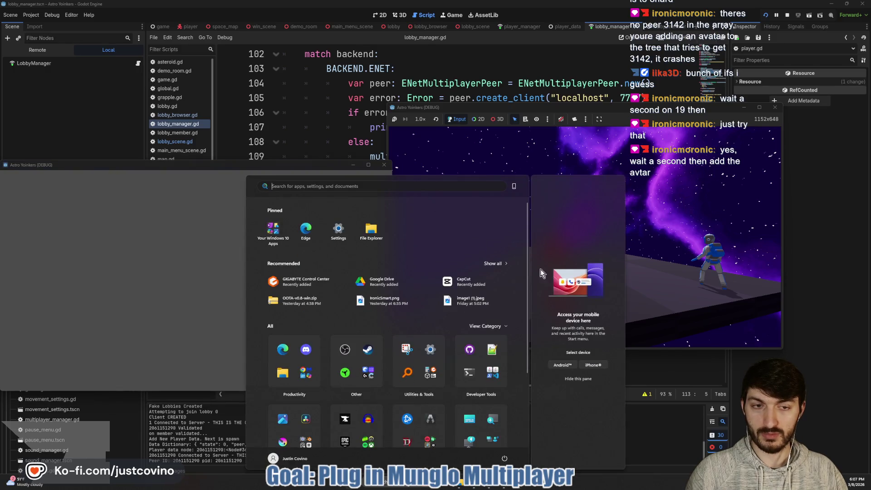
pyautogui.press('super')
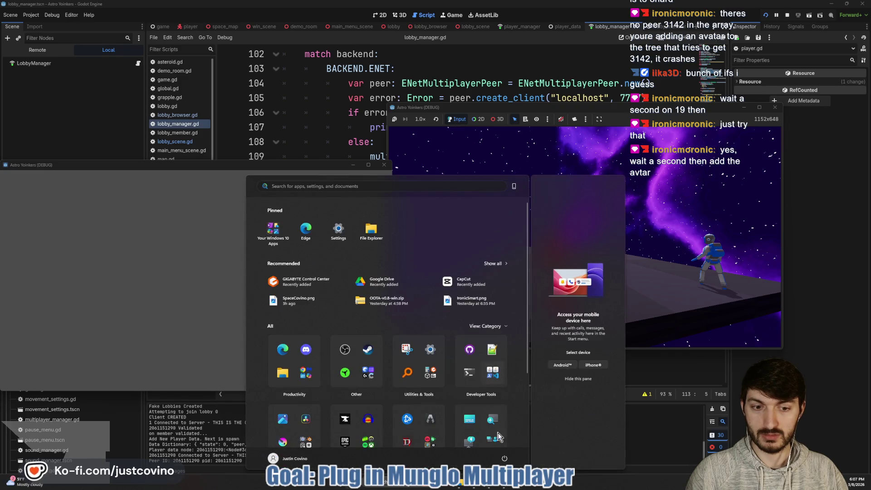
pyautogui.press('Escape')
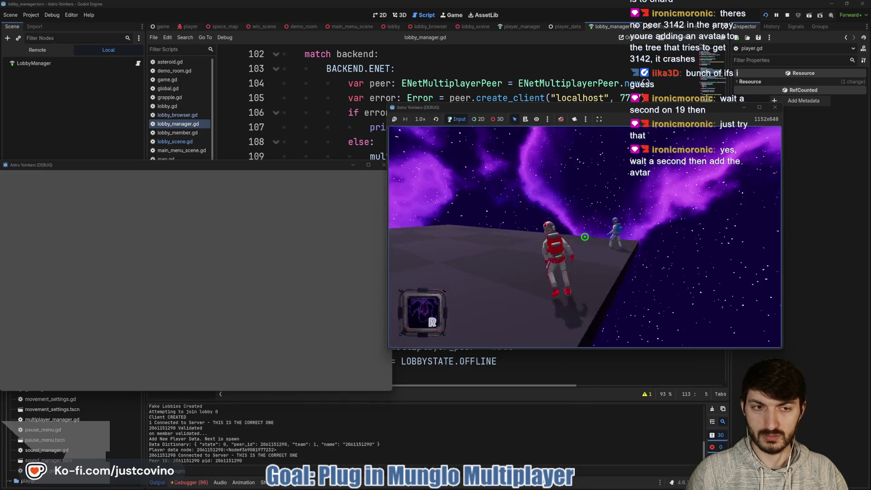
pyautogui.click(324, 129)
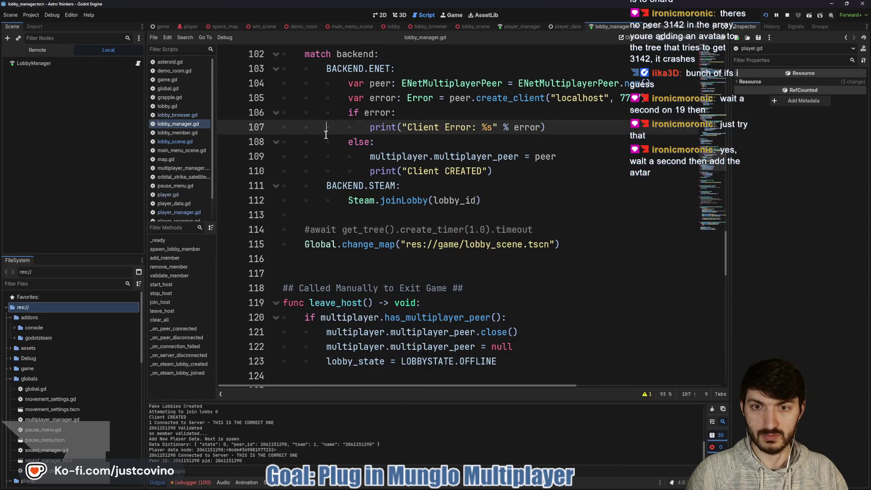
# Enlarge the Debugger Errors list and review Session 2's errors
pyautogui.click(193, 482)
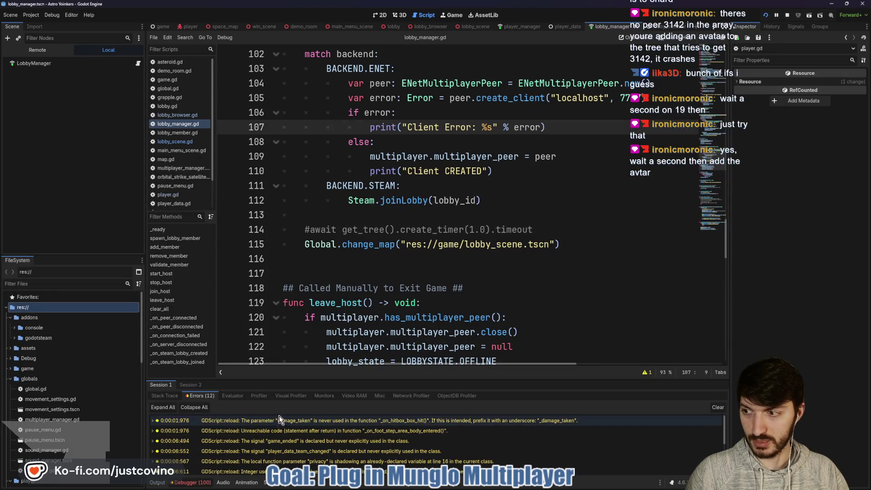
pyautogui.scroll(-3, 277, 425)
pyautogui.scroll(-1, 281, 426)
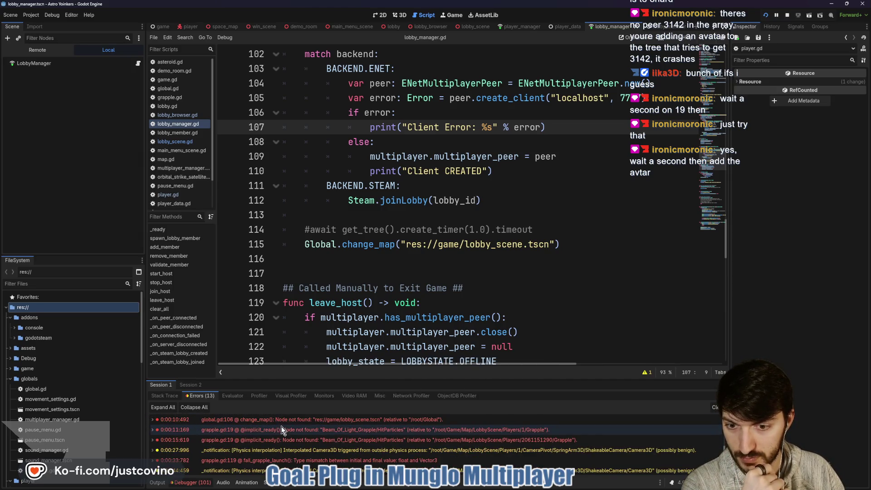
pyautogui.moveTo(456, 384); pyautogui.dragTo(431, 267)
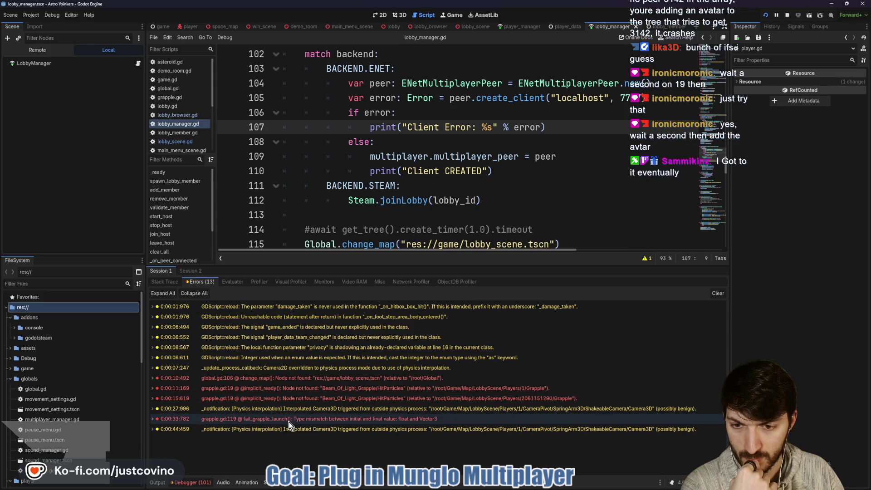
pyautogui.click(190, 270)
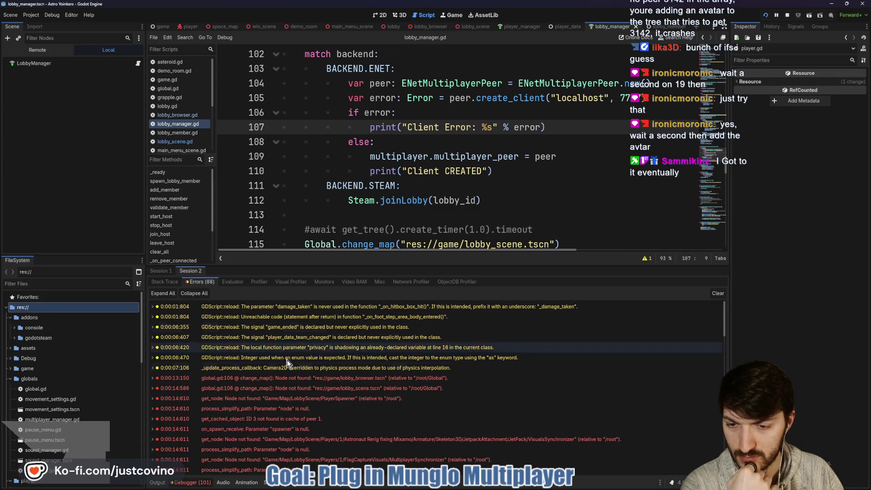
pyautogui.scroll(-1, 345, 401)
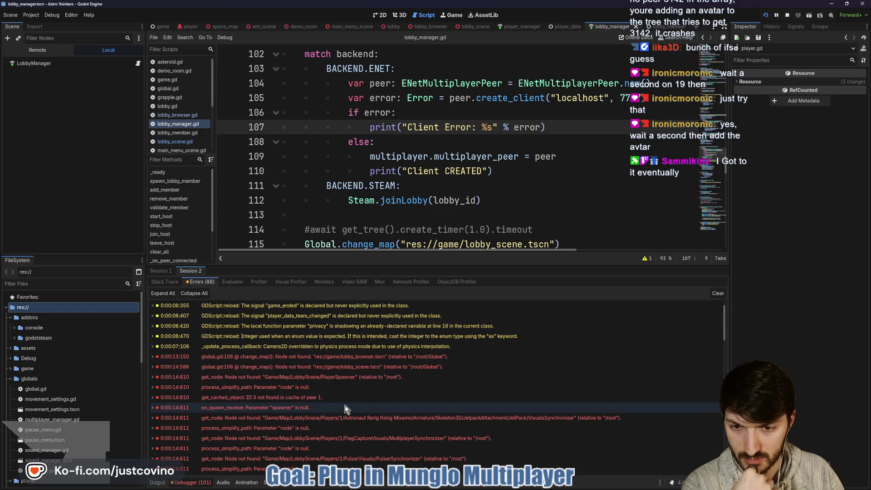
pyautogui.scroll(-1, 337, 400)
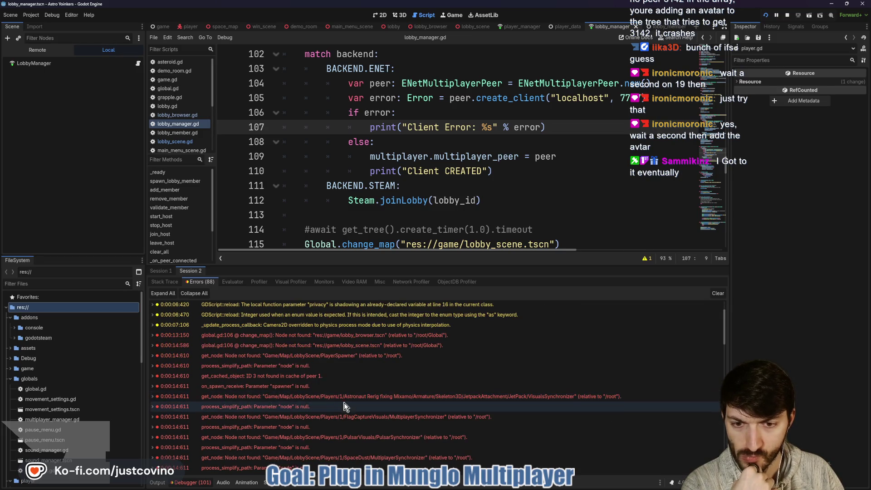
# Check the Remote tree's LobbyScene for the PlayerSpawner node
pyautogui.click(36, 51)
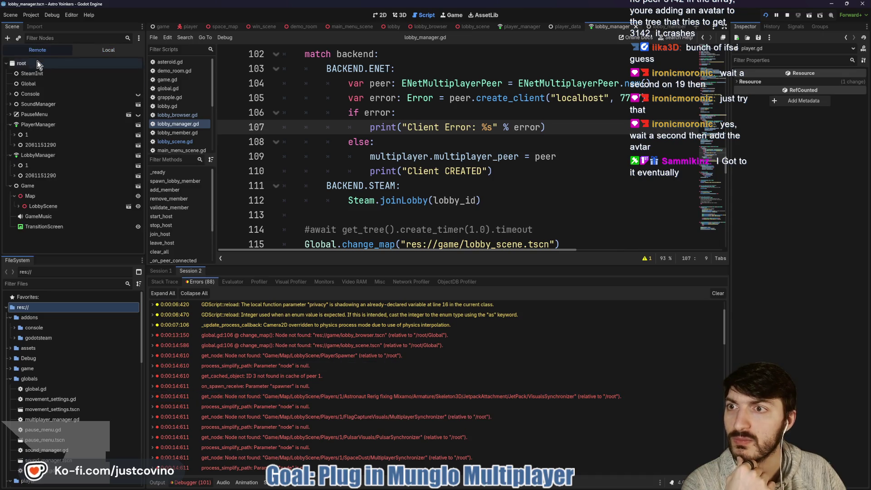
pyautogui.click(18, 205)
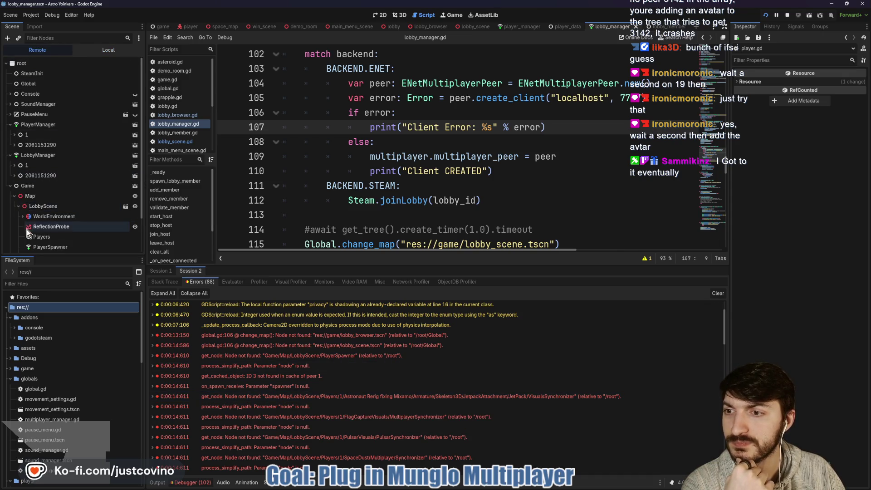
pyautogui.scroll(-1, 24, 233)
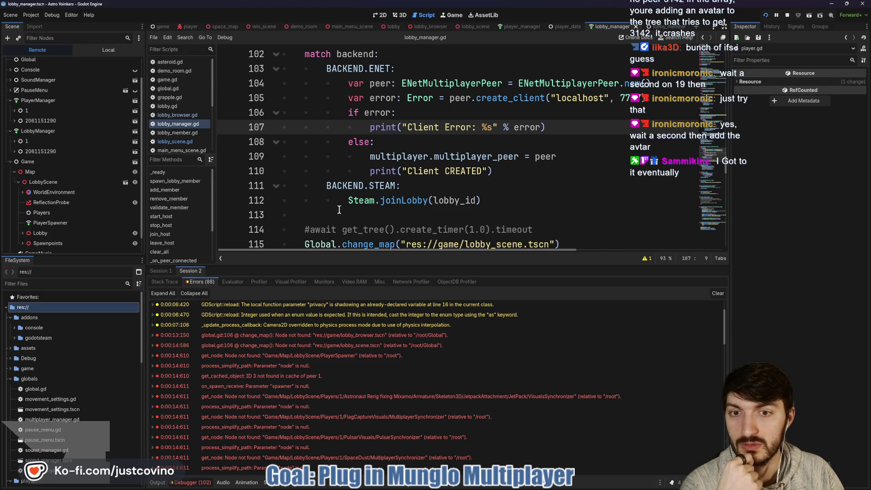
pyautogui.scroll(-1, 329, 228)
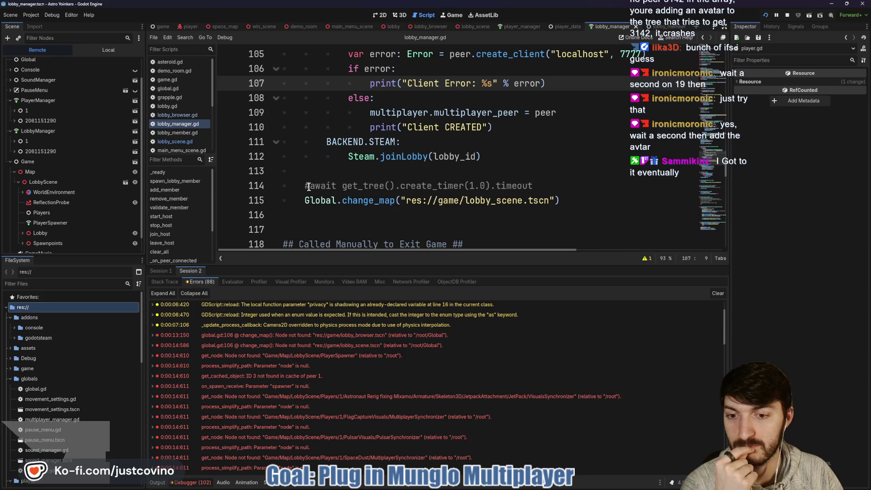
# Stop the game, remove the # before line 114's await, and save and run with F5
pyautogui.click(308, 186)
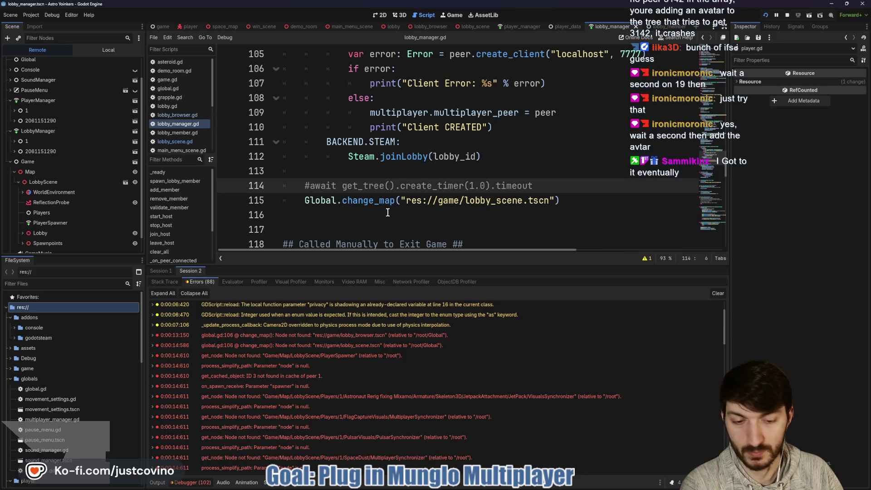
pyautogui.click(786, 15)
pyautogui.press('BackSpace')
pyautogui.press('F5')
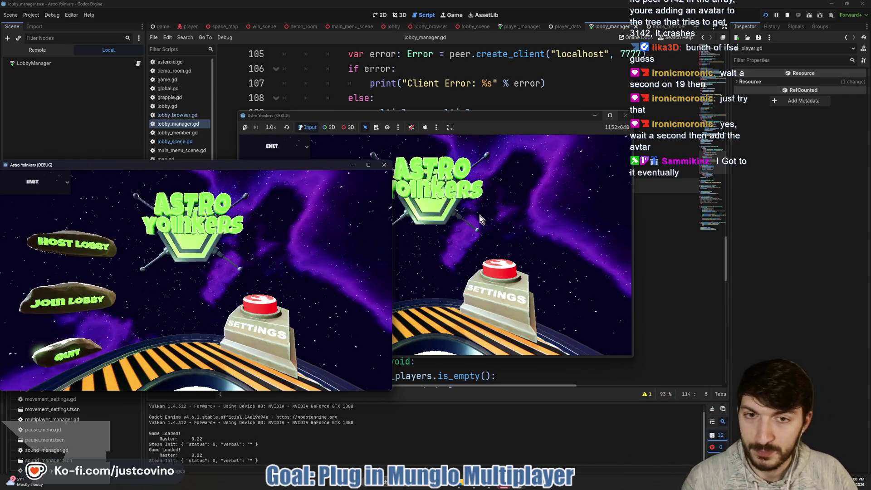
# Host a lobby from the right window and join Fake Lobby 43 from the left
pyautogui.moveTo(470, 119); pyautogui.dragTo(670, 105)
pyautogui.click(509, 194)
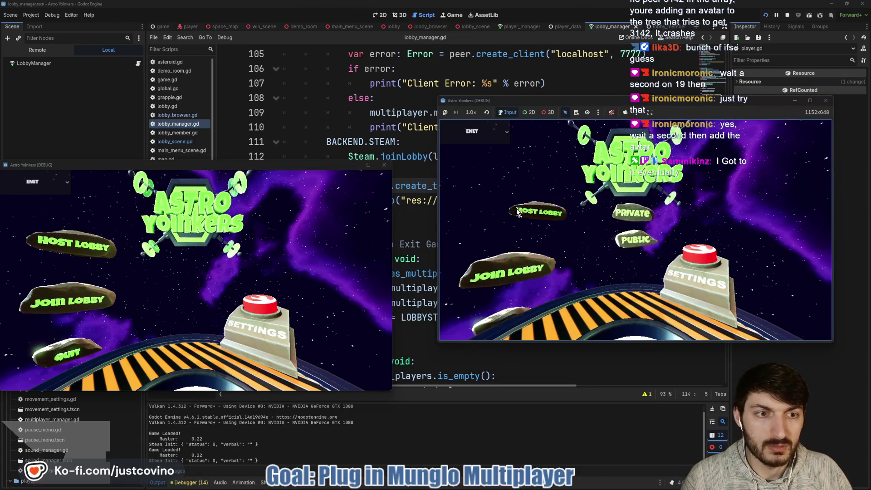
pyautogui.click(618, 198)
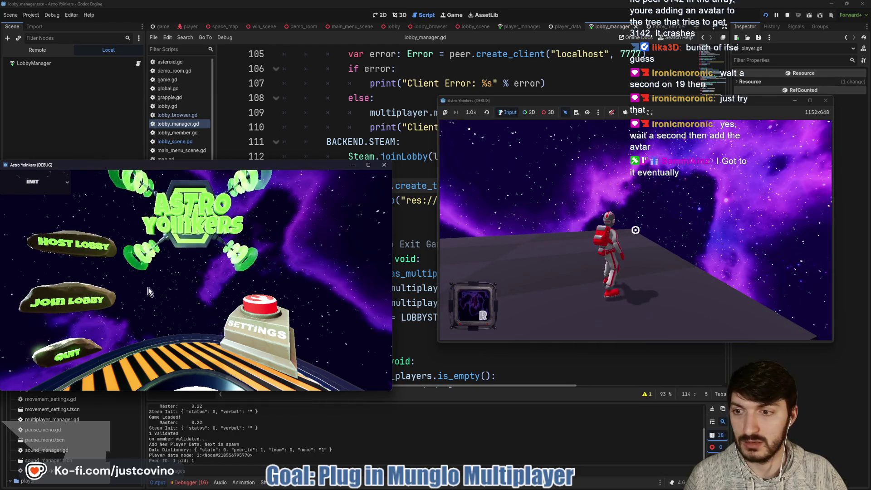
pyautogui.click(114, 296)
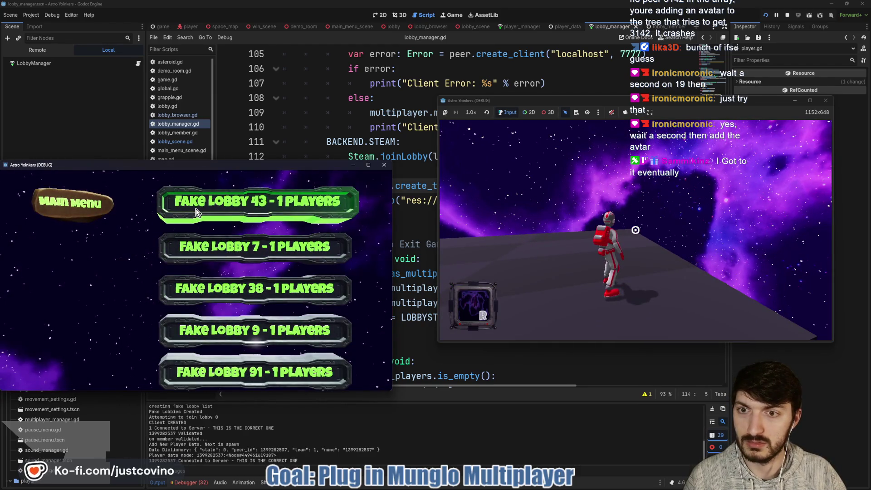
pyautogui.click(199, 210)
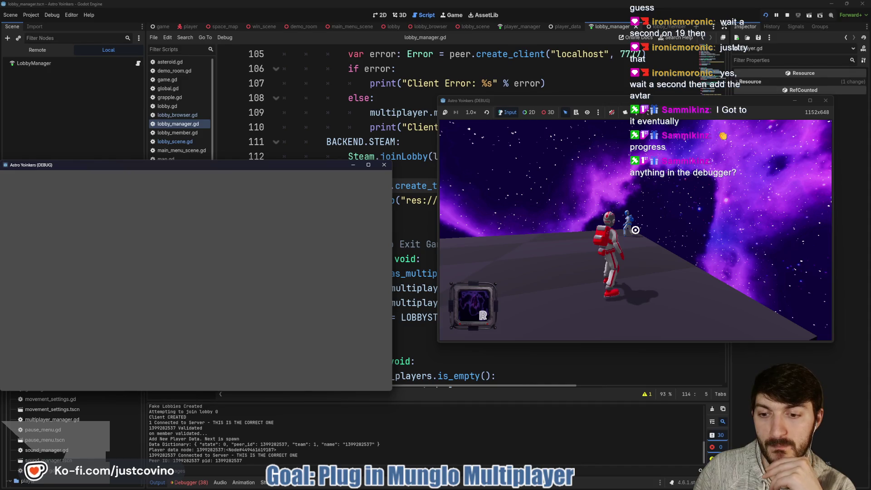
# Dismiss the Start menu and refocus the host's game window
pyautogui.press('super')
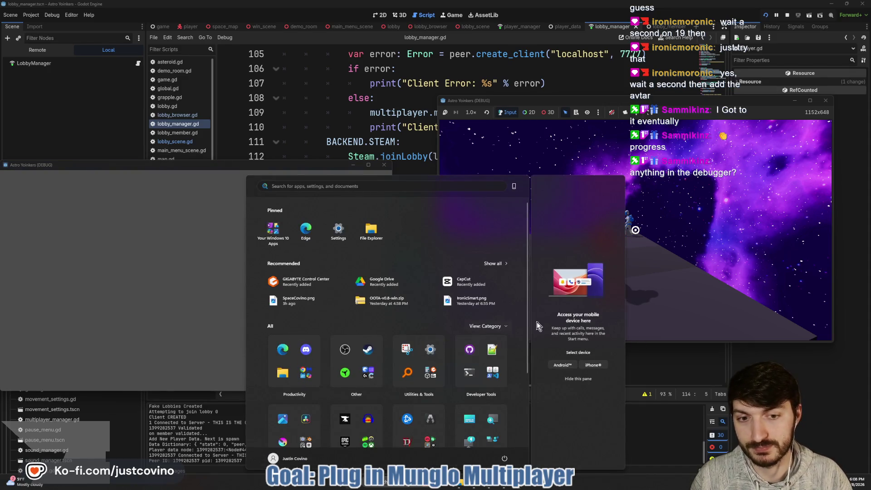
pyautogui.press('Escape')
pyautogui.press('super')
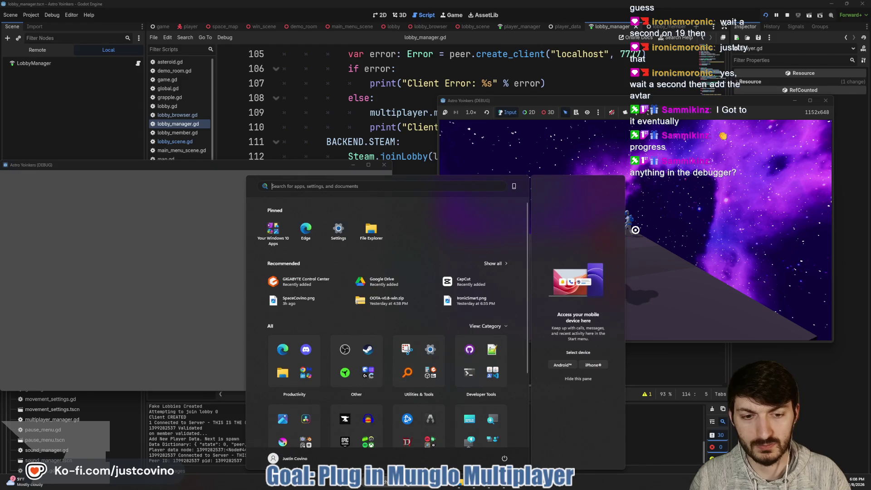
pyautogui.click(636, 233)
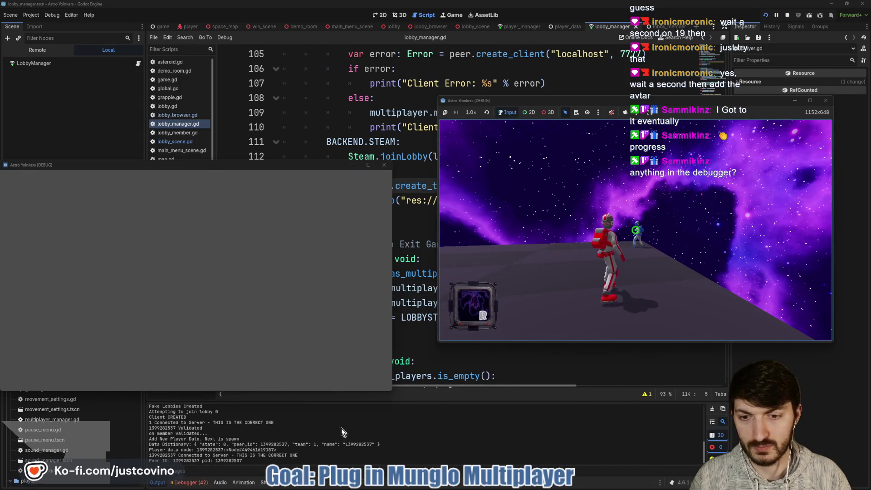
# Stop the run with F8, enlarge the Debugger panel, and expand the get_cached_object error
pyautogui.press('F8')
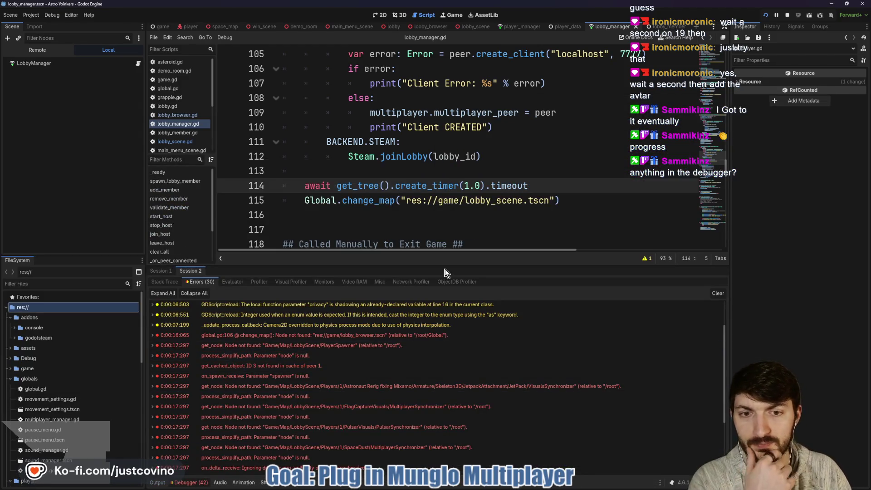
pyautogui.moveTo(442, 265); pyautogui.dragTo(449, 145)
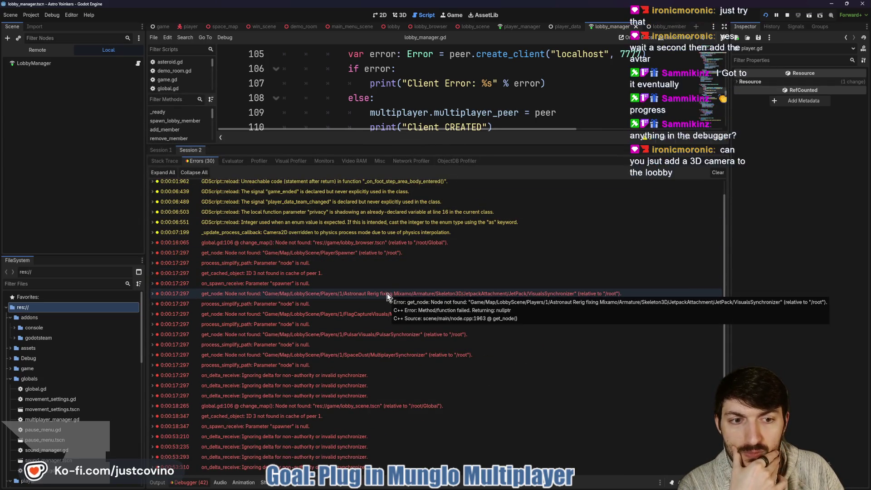
pyautogui.click(330, 276)
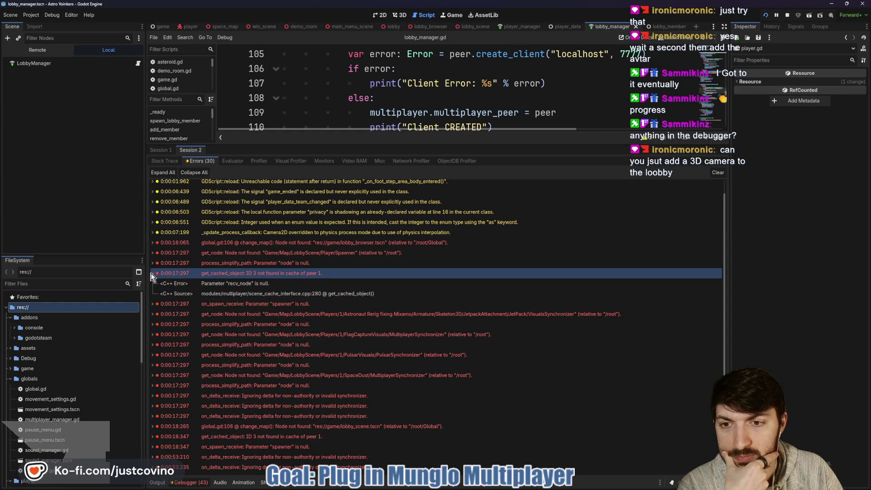
pyautogui.doubleClick(358, 275)
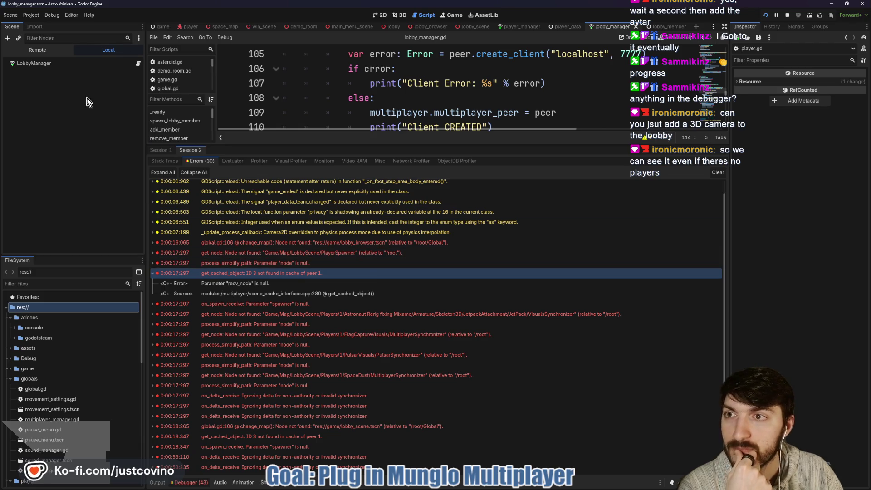
pyautogui.click(39, 51)
# Add a Camera3D node under Map in the running game's remote tree
pyautogui.click(41, 206)
pyautogui.click(18, 206)
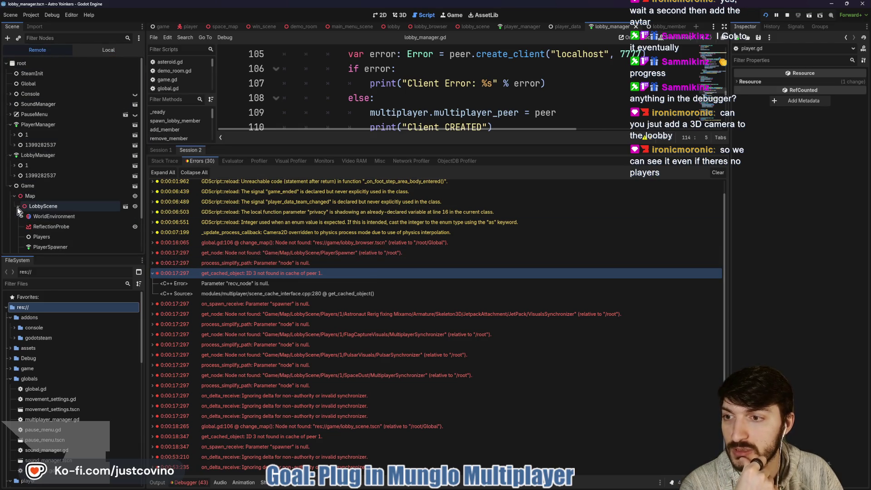
pyautogui.scroll(-2, 48, 217)
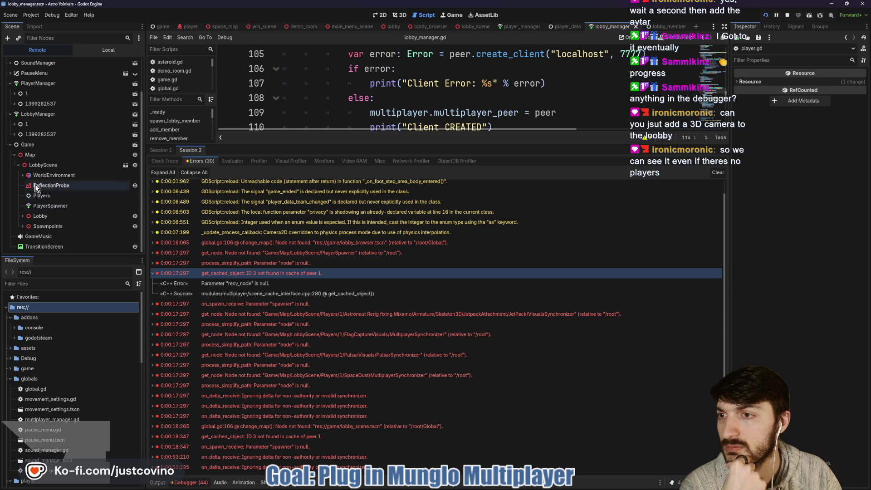
pyautogui.click(30, 155)
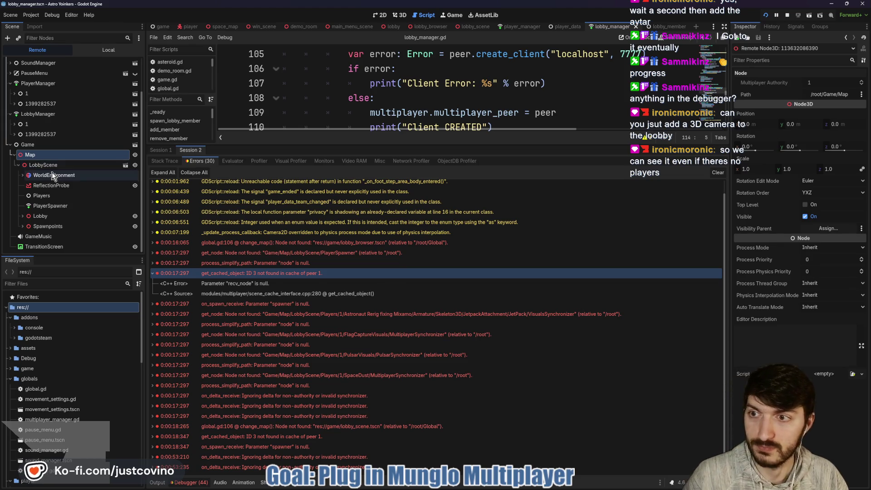
pyautogui.hotkey('ctrl', 'a')
pyautogui.write('c')
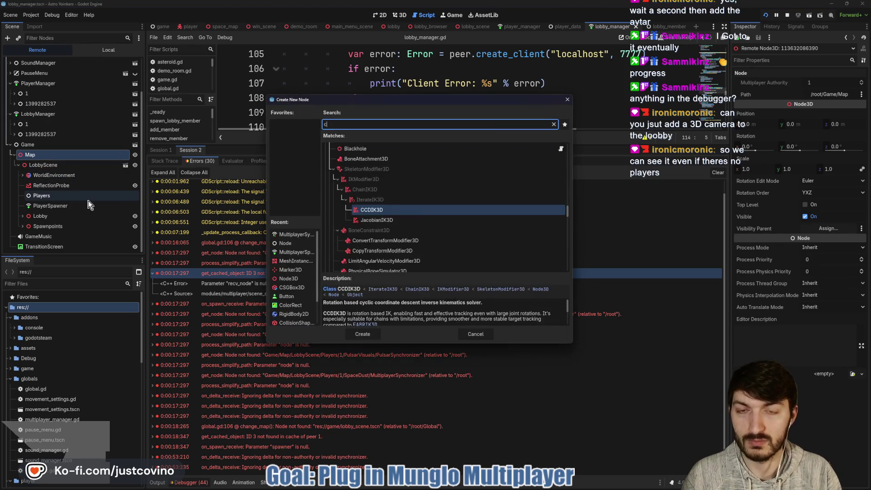
pyautogui.write('amera3d')
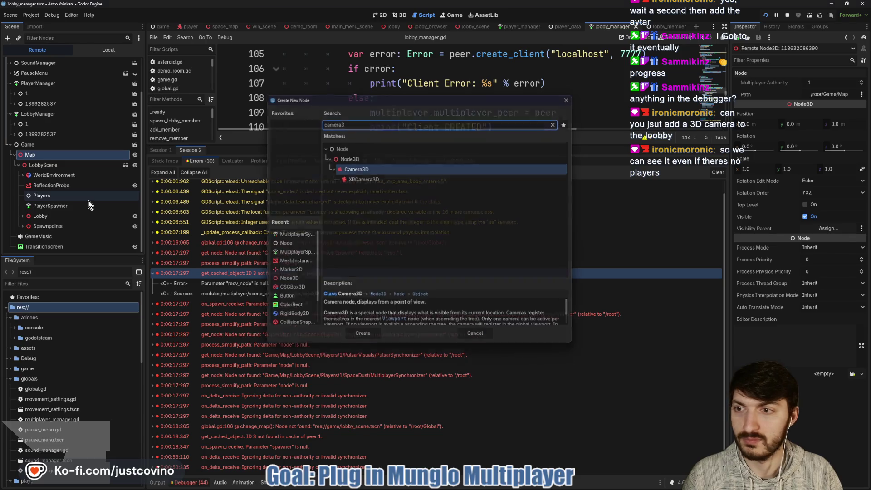
pyautogui.press('Return')
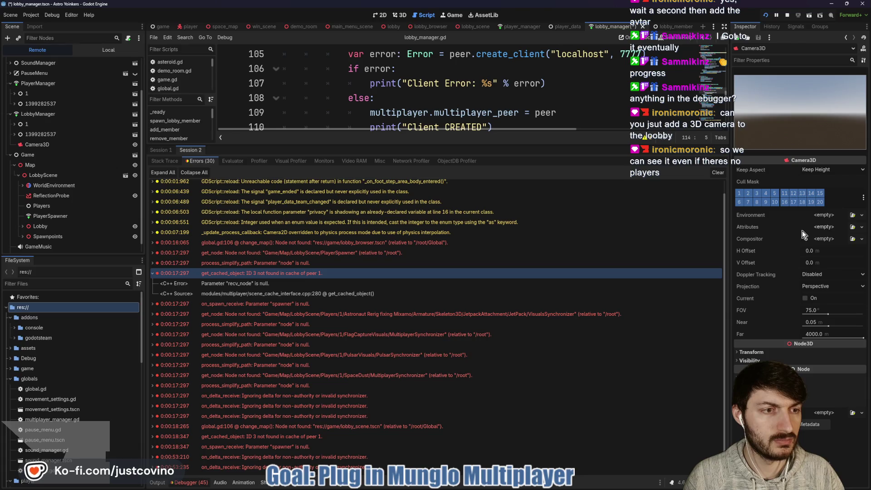
# Expand the Camera3D's Transform and bring the Astro Yoinkers debug window to front
pyautogui.click(816, 352)
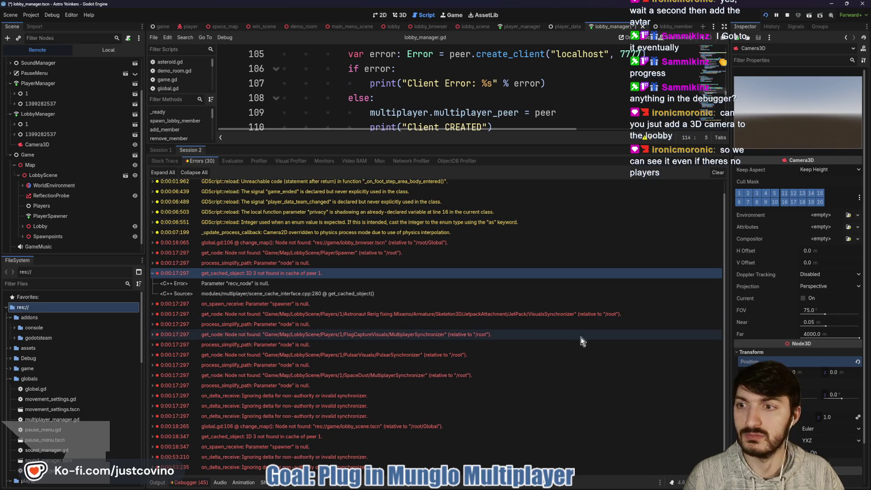
pyautogui.moveTo(520, 486)
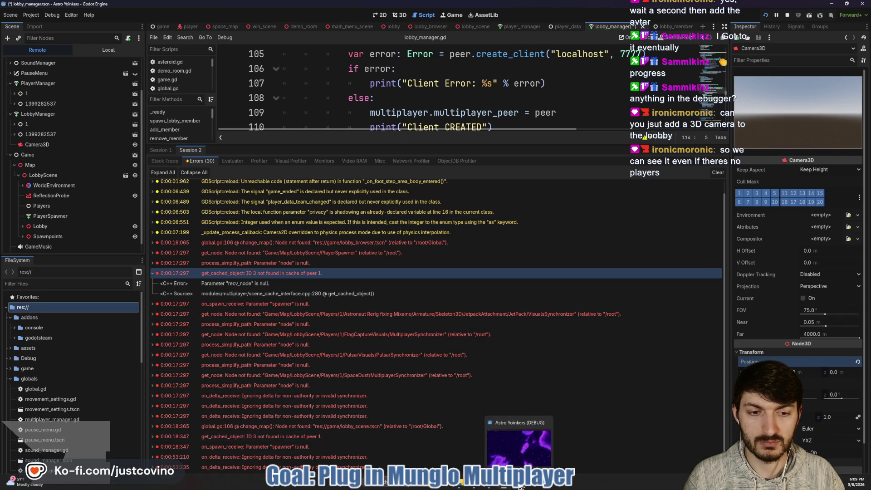
pyautogui.click(520, 486)
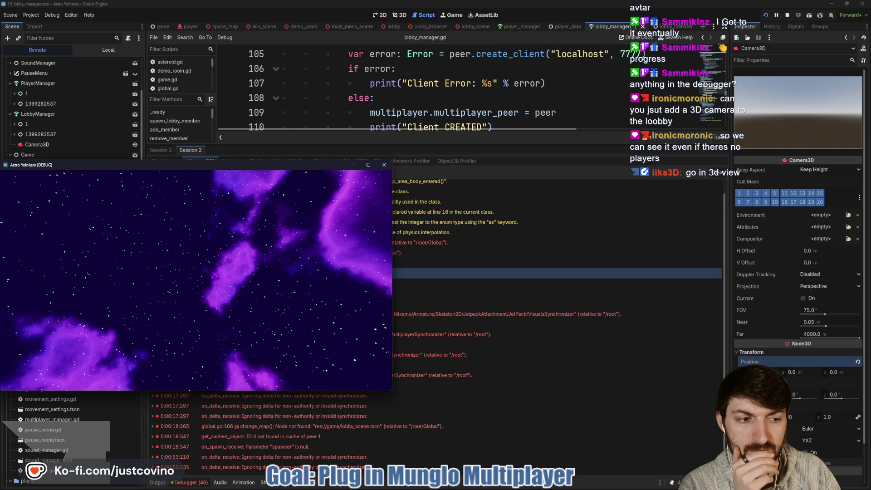
# Adjust the Camera3D Rotation X toward 101.4, checking the running game's view after each change
pyautogui.hotkey('alt', 'Tab')
pyautogui.moveTo(799, 398); pyautogui.dragTo(811, 401)
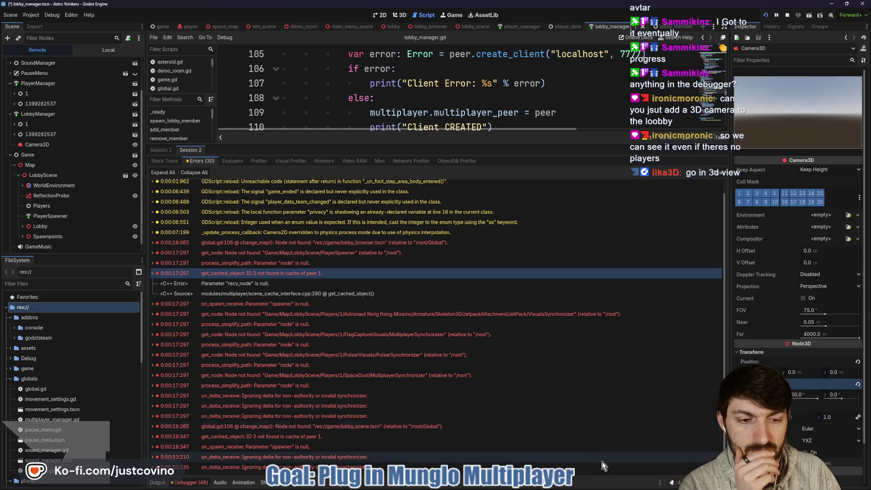
pyautogui.hotkey('alt', 'Tab')
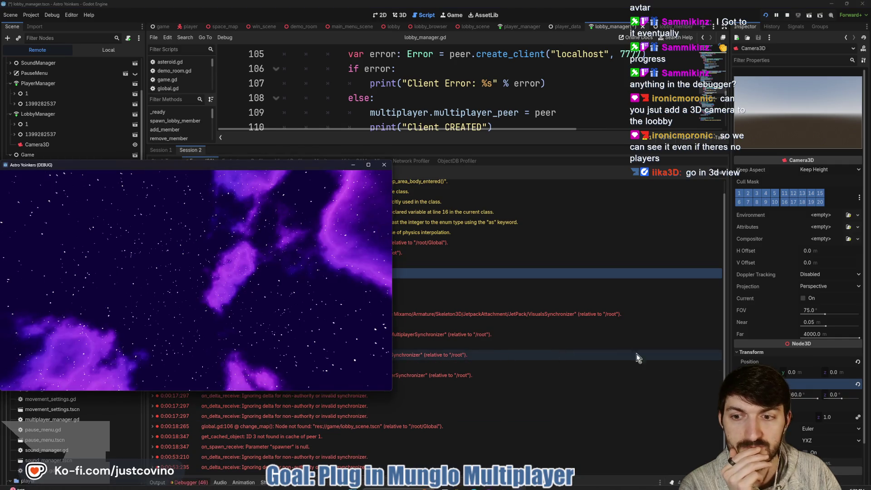
pyautogui.moveTo(817, 398); pyautogui.dragTo(800, 403)
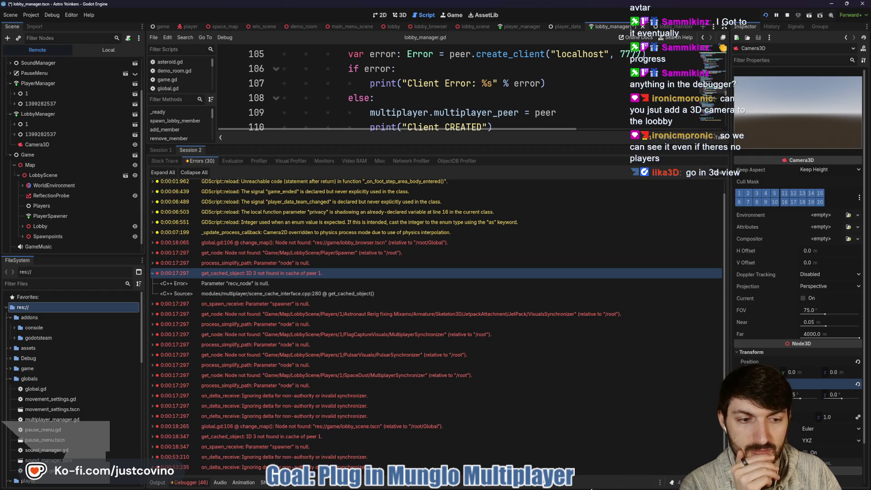
pyautogui.hotkey('alt', 'Tab')
pyautogui.moveTo(801, 399); pyautogui.dragTo(804, 399)
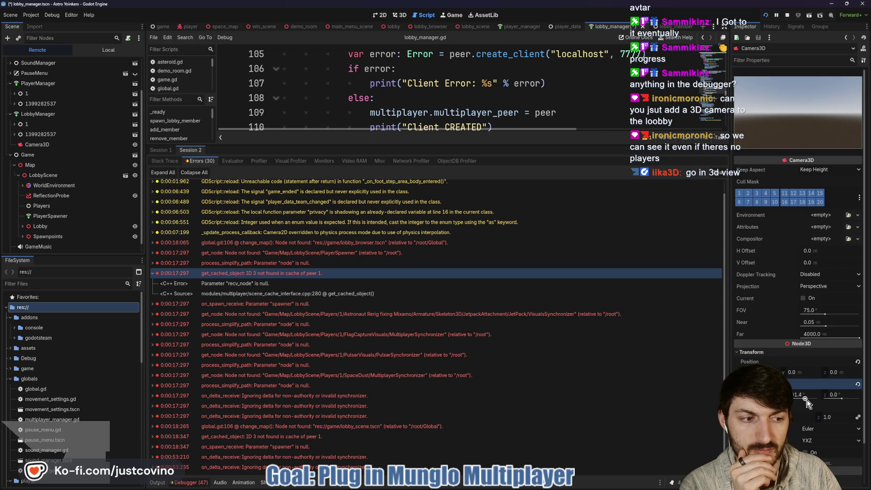
pyautogui.click(517, 487)
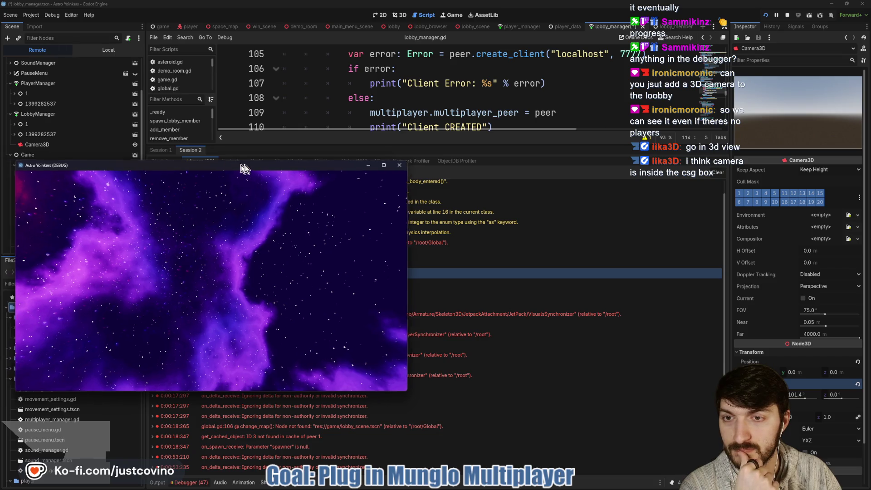
# Inspect the running game's Camera3D and Map nodes in the Remote scene tree
pyautogui.moveTo(233, 165); pyautogui.dragTo(456, 139)
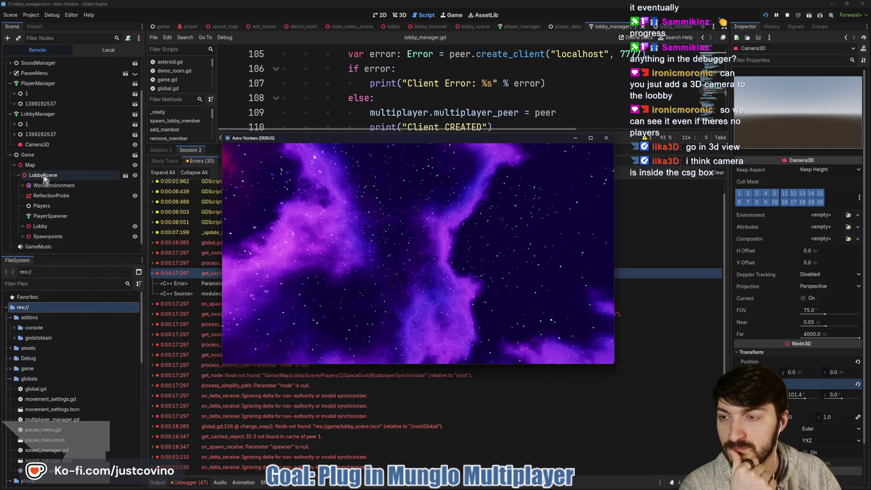
pyautogui.scroll(-1, 57, 200)
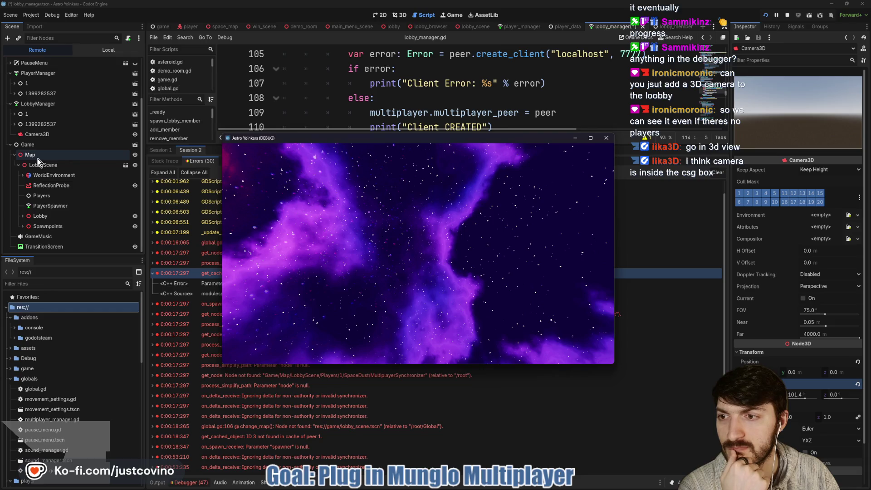
pyautogui.click(33, 134)
pyautogui.moveTo(33, 135)
pyautogui.mouseDown()
pyautogui.moveTo(30, 155)
pyautogui.moveTo(23, 135)
pyautogui.moveTo(25, 157)
pyautogui.moveTo(46, 134)
pyautogui.mouseUp()
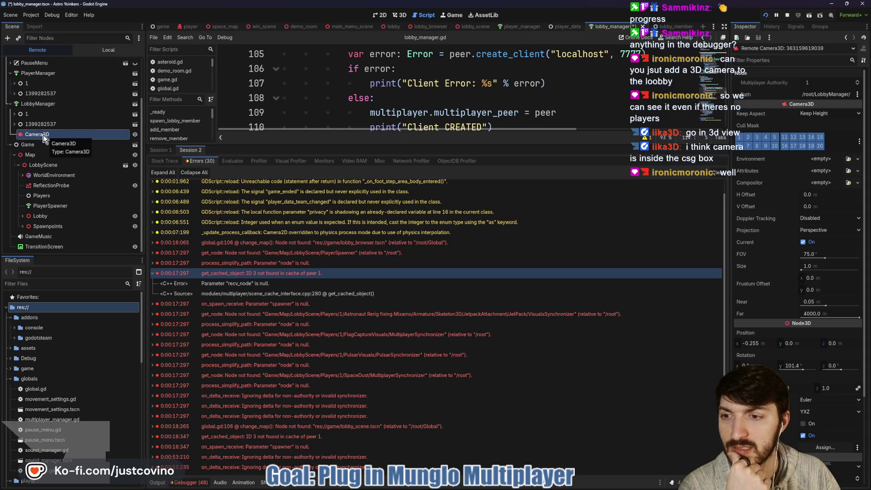
pyautogui.moveTo(44, 138)
pyautogui.mouseDown()
pyautogui.moveTo(28, 186)
pyautogui.moveTo(26, 132)
pyautogui.mouseUp()
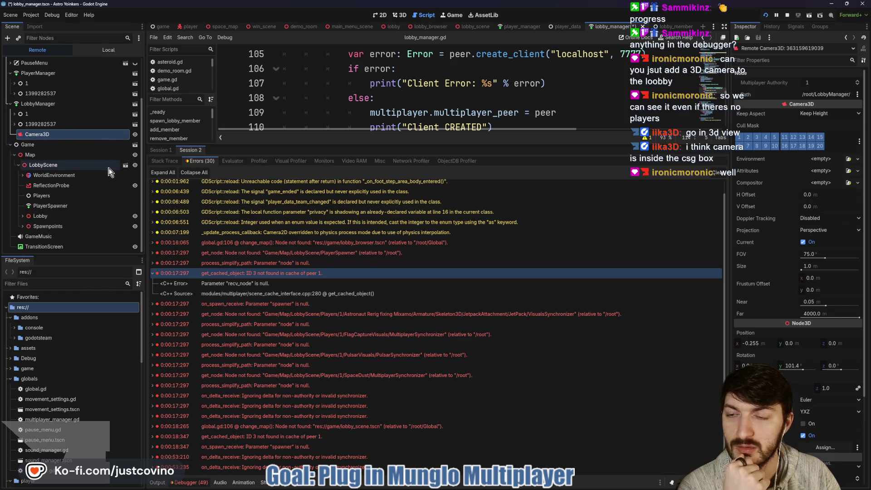
pyautogui.click(34, 155)
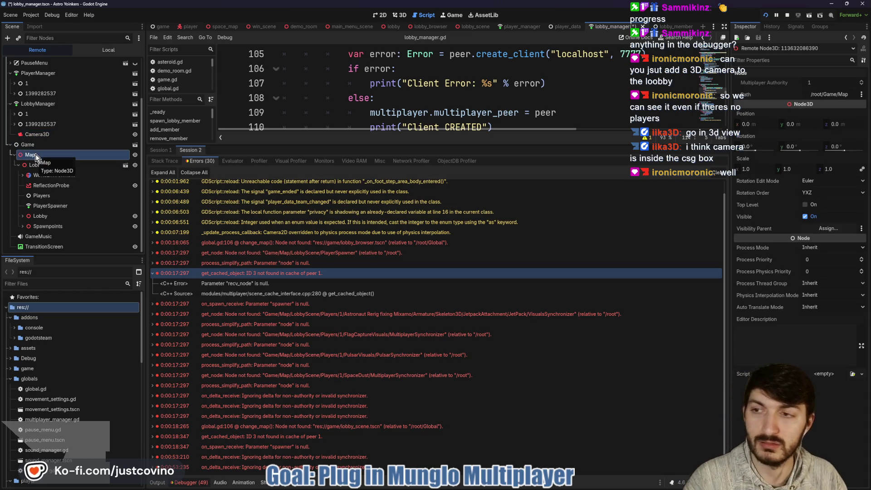
# Stop the game and delete the added Camera3D from LobbyManager
pyautogui.click(788, 16)
pyautogui.click(32, 62)
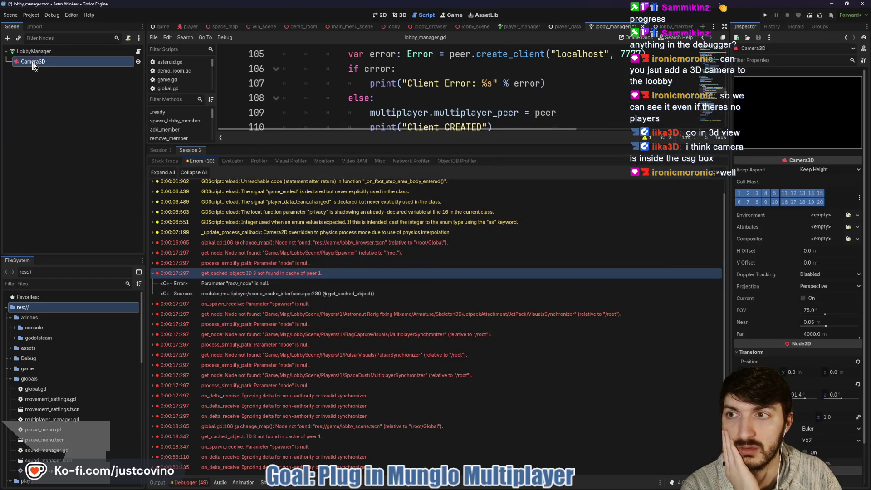
pyautogui.press('Delete')
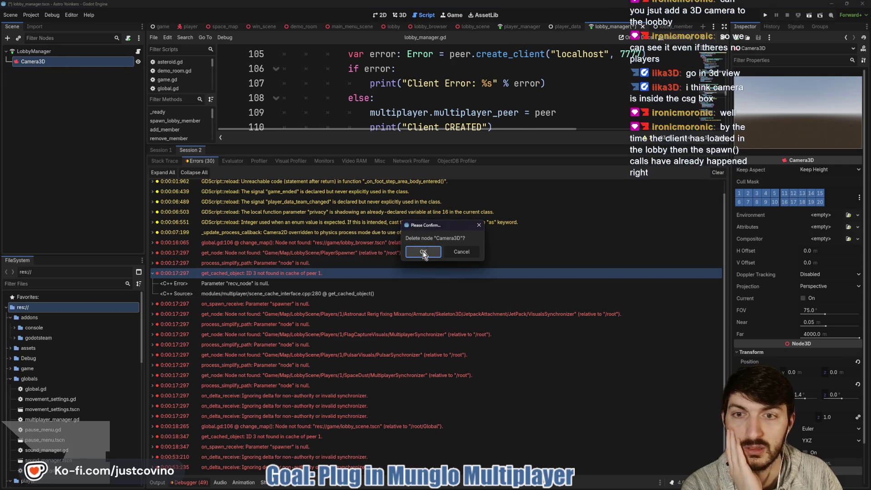
pyautogui.click(422, 252)
# Clear the debugger's error list and enlarge the script editing area
pyautogui.click(406, 103)
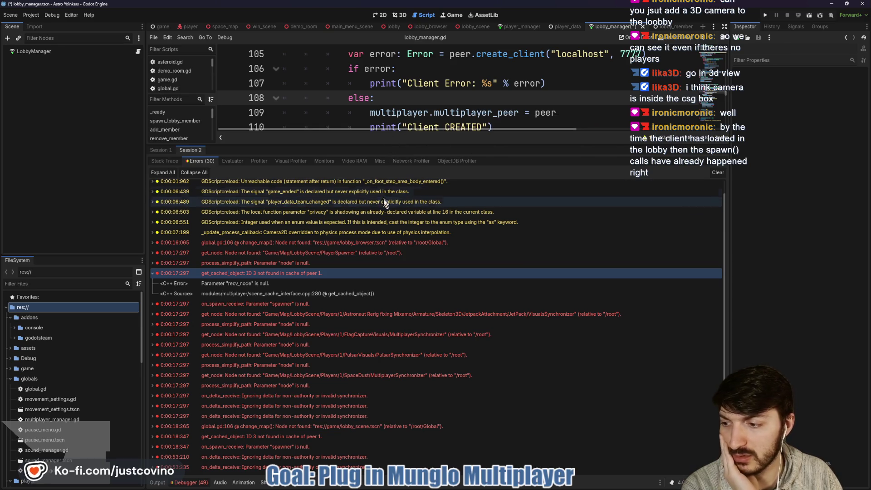
pyautogui.click(718, 172)
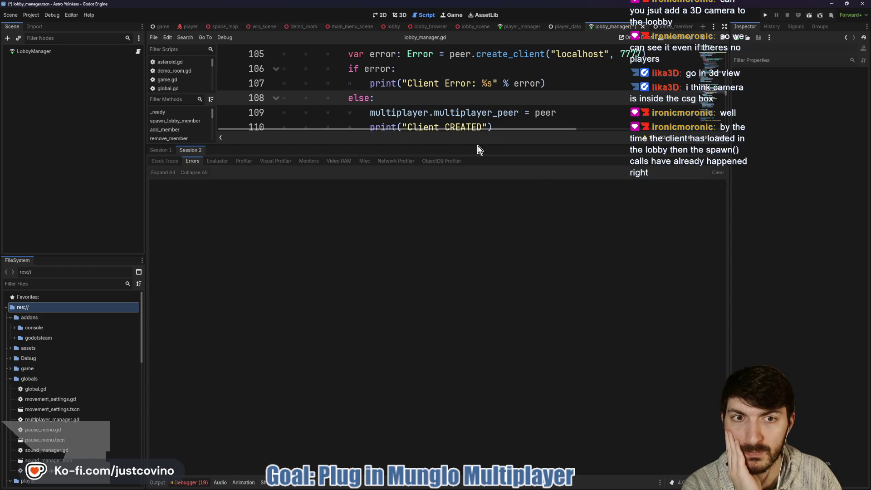
pyautogui.moveTo(476, 150); pyautogui.dragTo(493, 383)
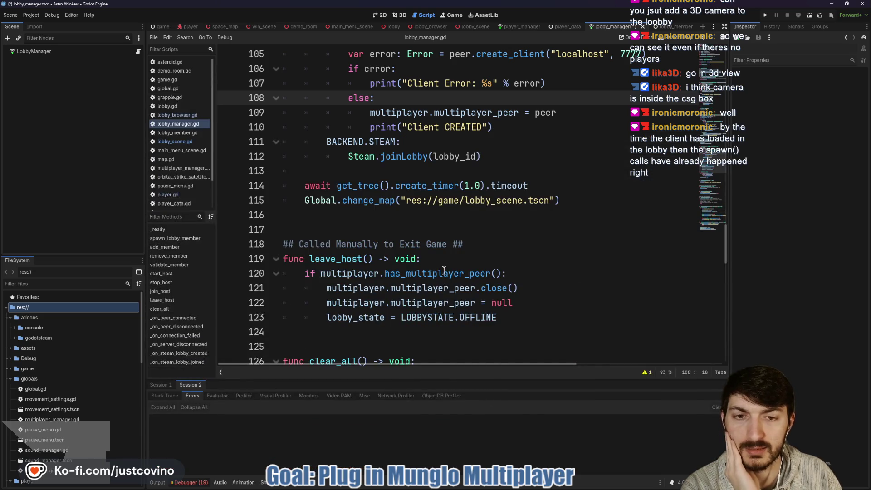
# Remove the one-second await on line 114 of lobby_manager.gd and save
pyautogui.tripleClick(574, 187)
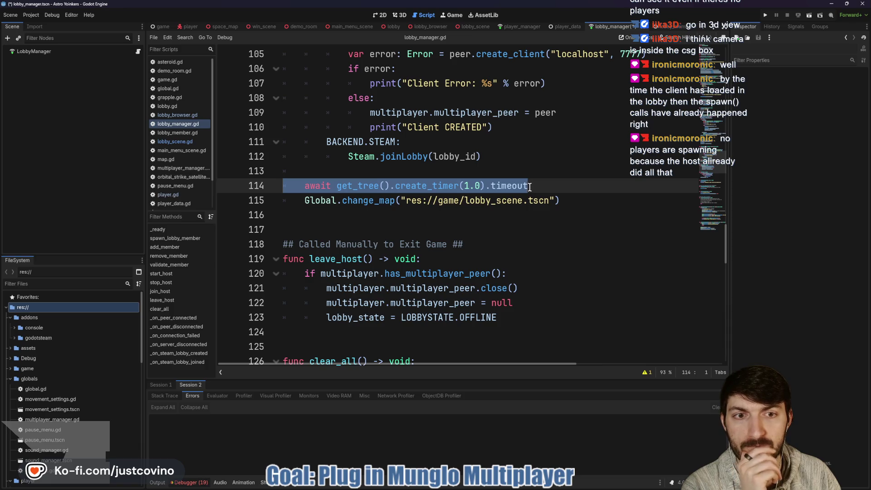
pyautogui.press('BackSpace')
pyautogui.press('Tab')
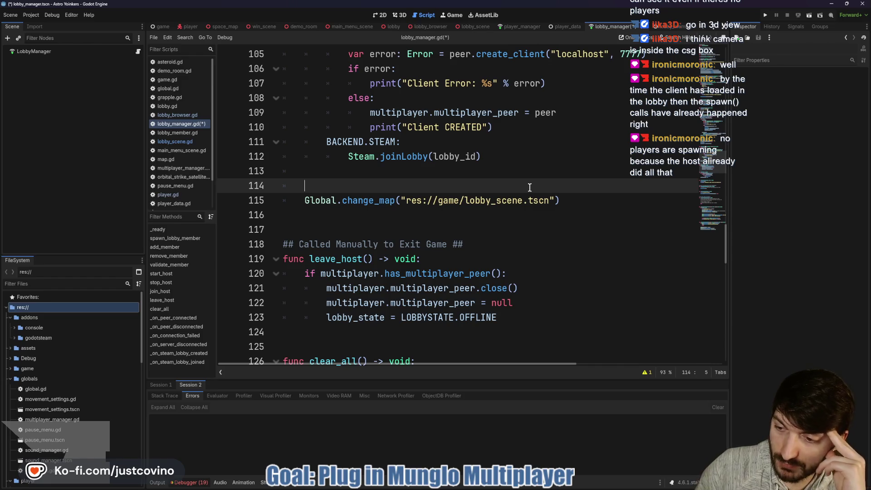
pyautogui.hotkey('ctrl', 's')
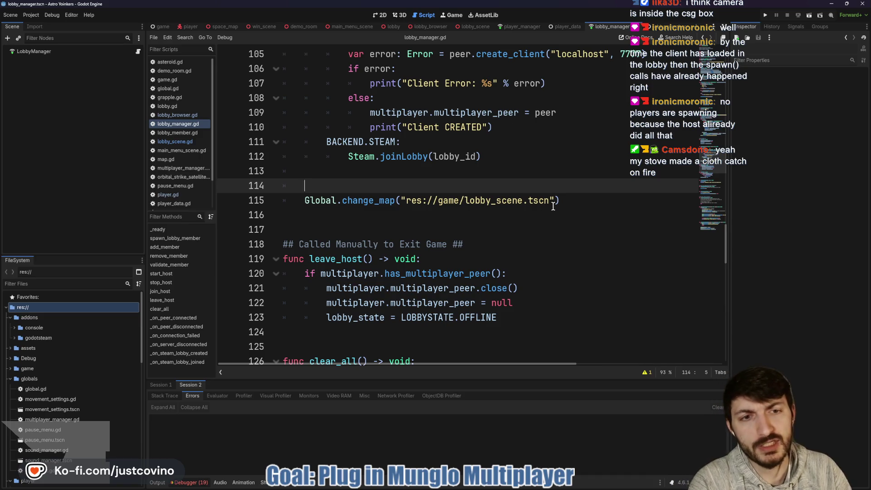
# Comment out the Global.change_map call on line 115
pyautogui.tripleClick(317, 202)
pyautogui.tripleClick(391, 195)
pyautogui.hotkey('ctrl', 'k')
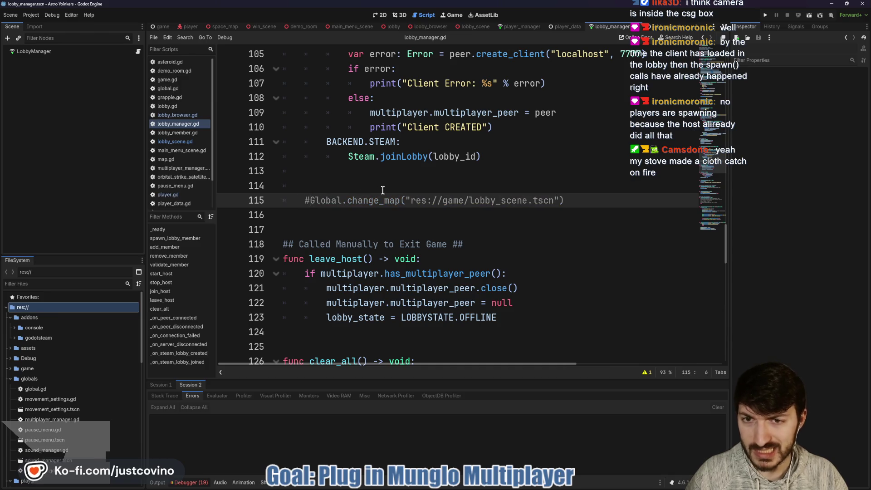
# Review player_manager.gd's _ready signal connections, then switch to lobby_scene.gd
pyautogui.click(513, 28)
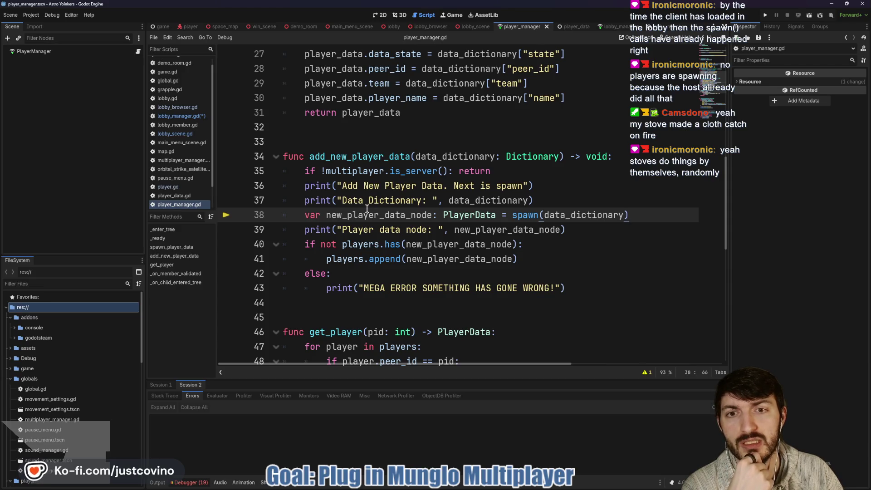
pyautogui.scroll(-9, 366, 208)
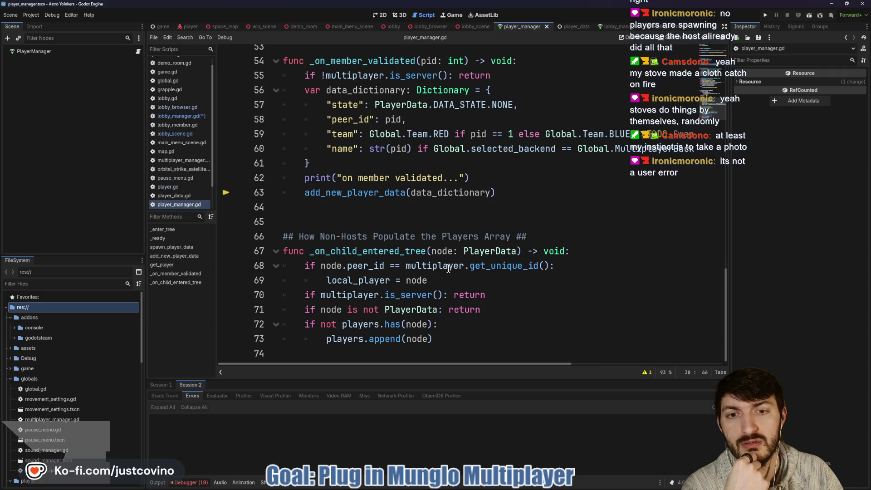
pyautogui.scroll(4, 438, 268)
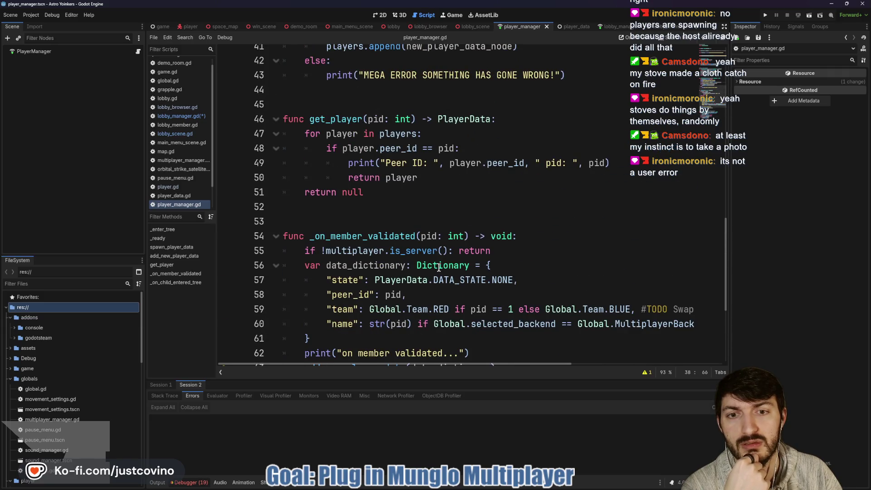
pyautogui.scroll(-3, 439, 267)
pyautogui.scroll(5, 435, 266)
pyautogui.scroll(9, 433, 263)
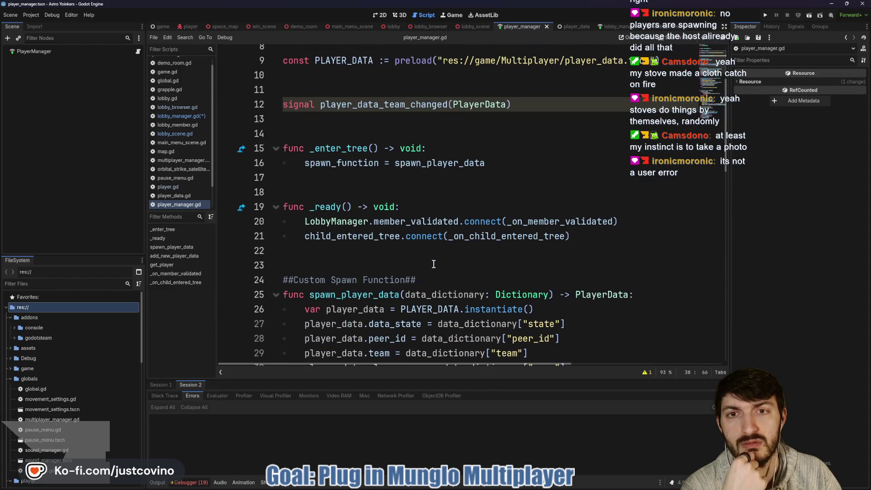
pyautogui.scroll(1, 434, 264)
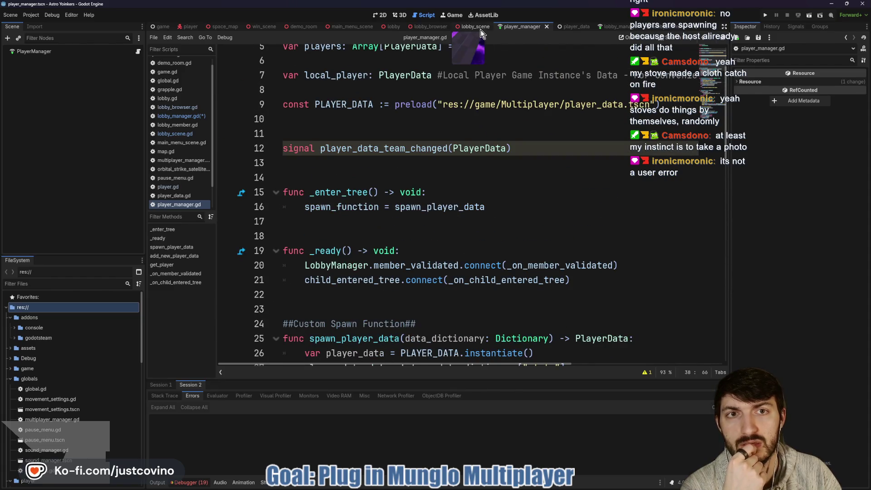
pyautogui.click(481, 29)
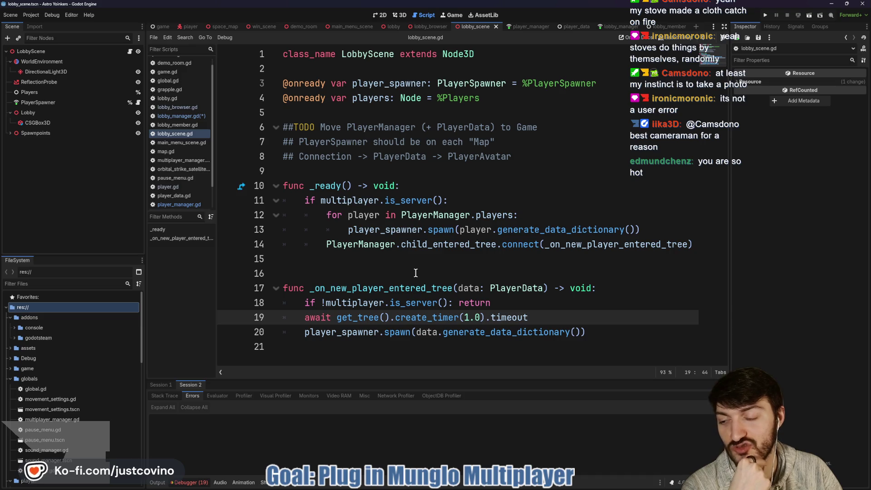
# Look over lobby_scene.gd around lines 9 and 15, then return to player_manager.gd
pyautogui.click(453, 260)
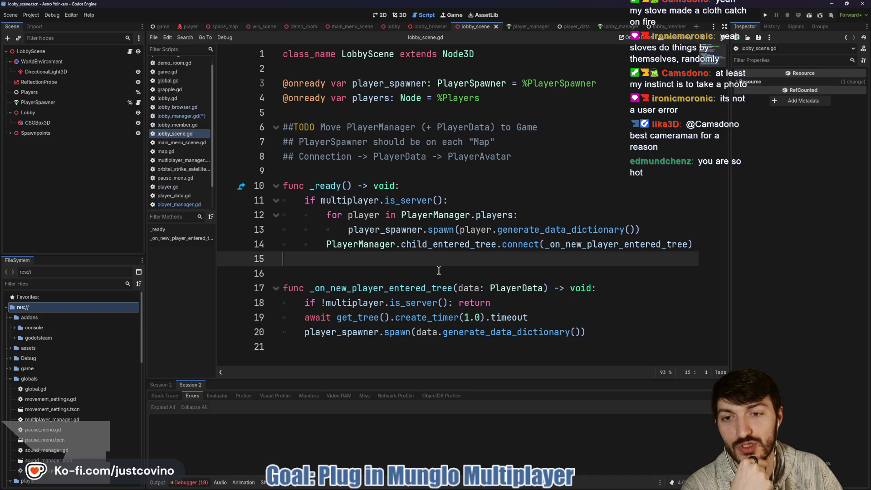
pyautogui.click(344, 173)
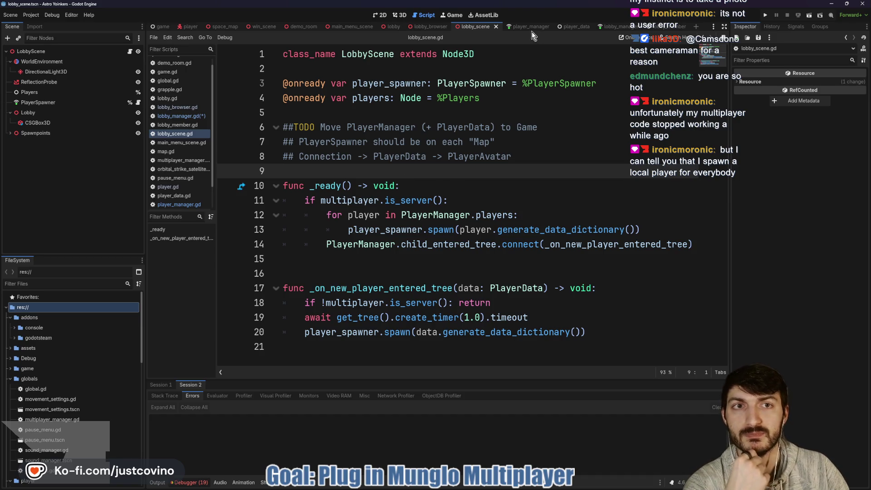
pyautogui.click(521, 26)
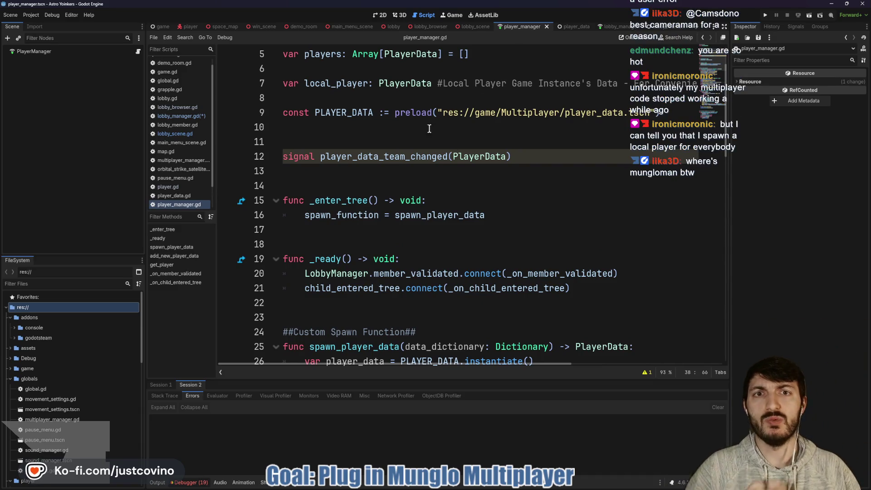
# Scroll main_menu_scene.gd down to its host-rock and join-rock input handlers
pyautogui.click(354, 27)
pyautogui.scroll(-12, 435, 227)
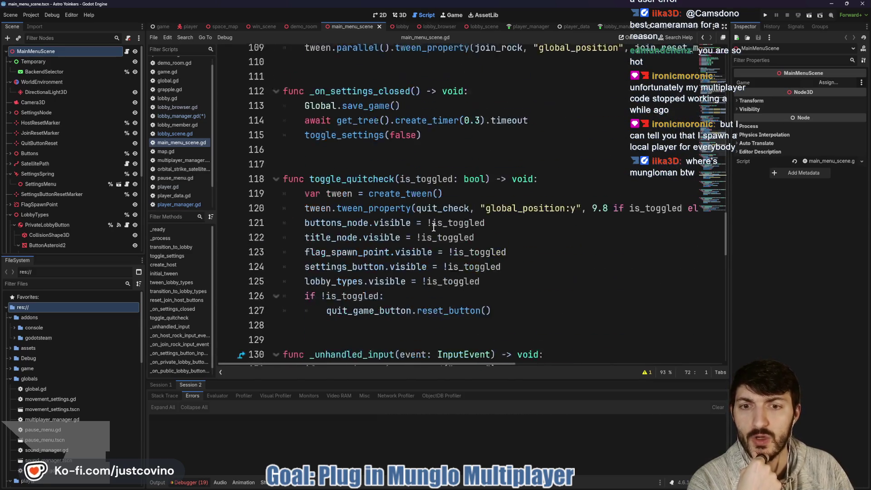
pyautogui.scroll(-2, 434, 228)
pyautogui.scroll(-5, 437, 209)
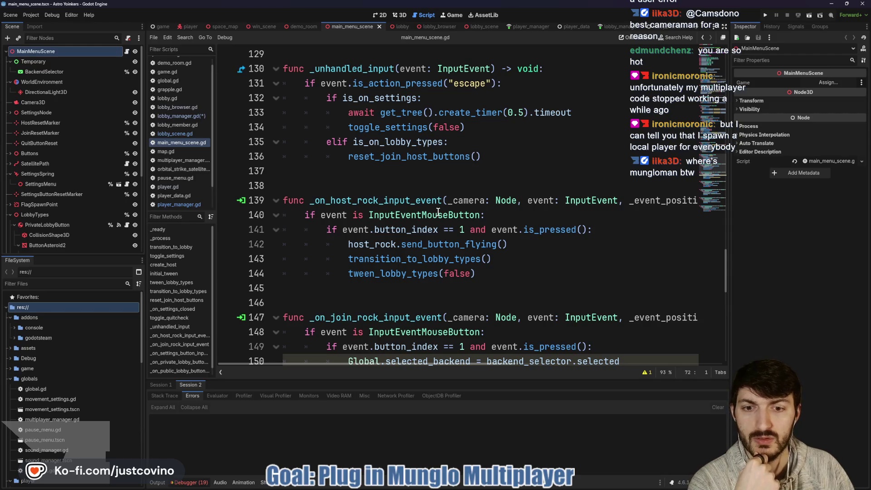
pyautogui.scroll(-6, 437, 211)
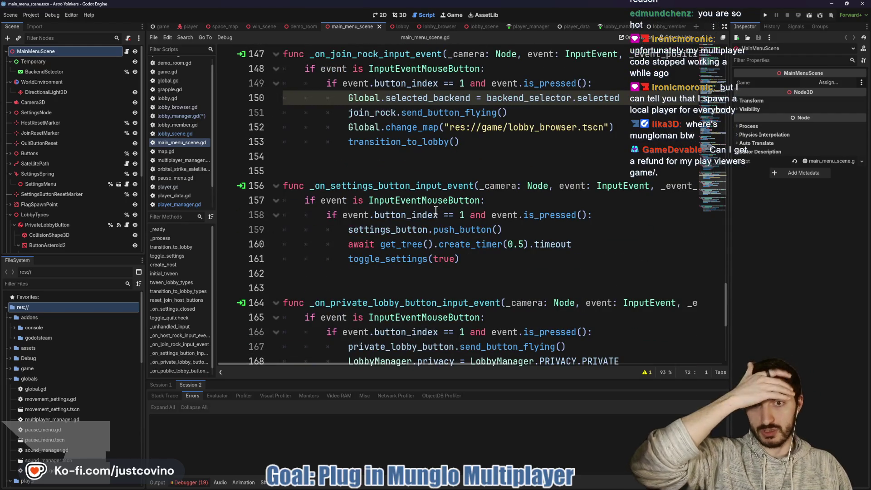
# Review lobby_browser.gd's change_map call on line 120 and comment on line 101, then return to lobby_scene.gd
pyautogui.click(433, 26)
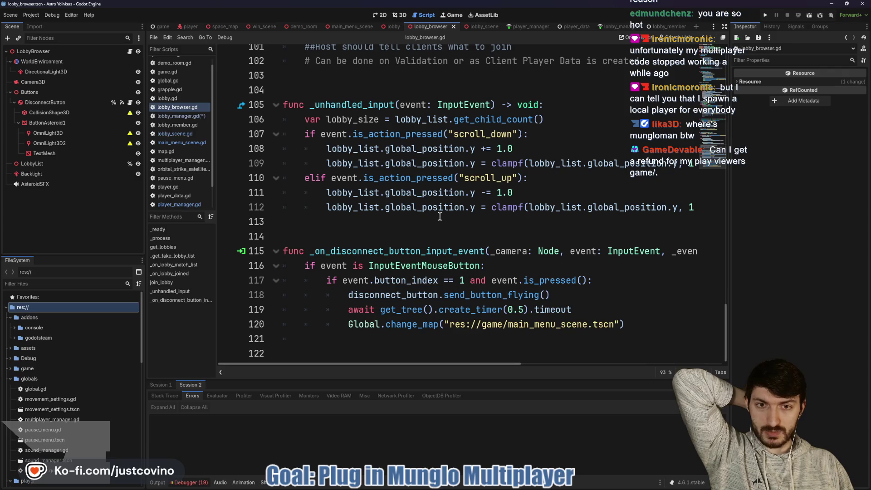
pyautogui.moveTo(624, 324); pyautogui.dragTo(342, 319)
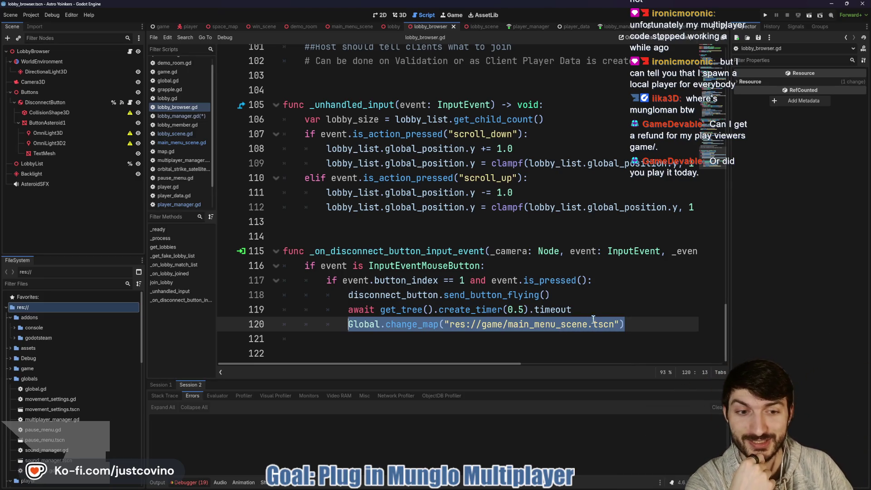
pyautogui.scroll(4, 545, 268)
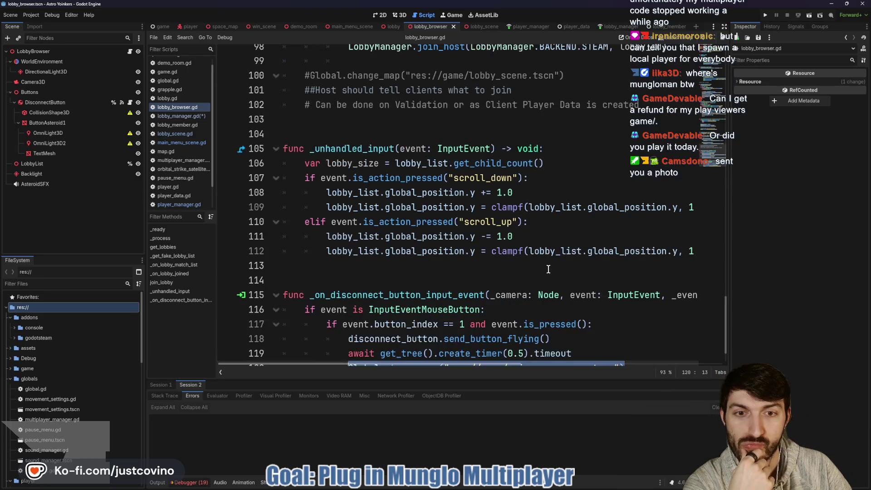
pyautogui.scroll(2, 534, 262)
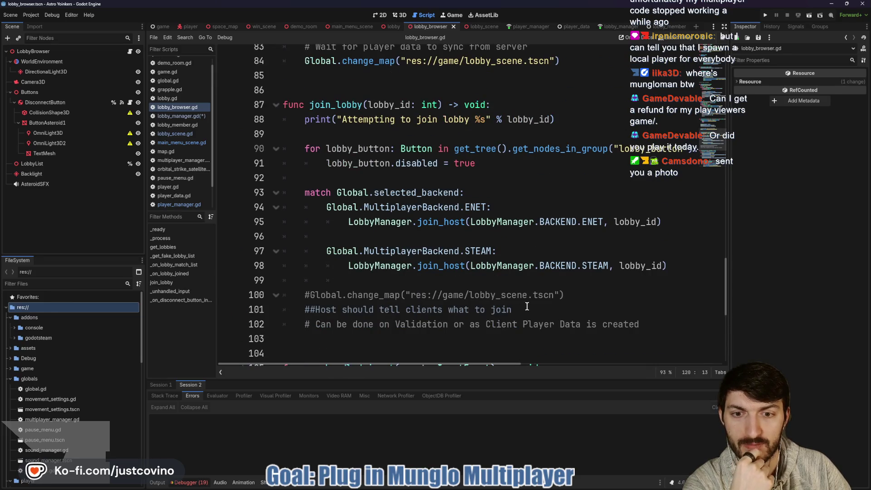
pyautogui.moveTo(526, 309); pyautogui.dragTo(278, 313)
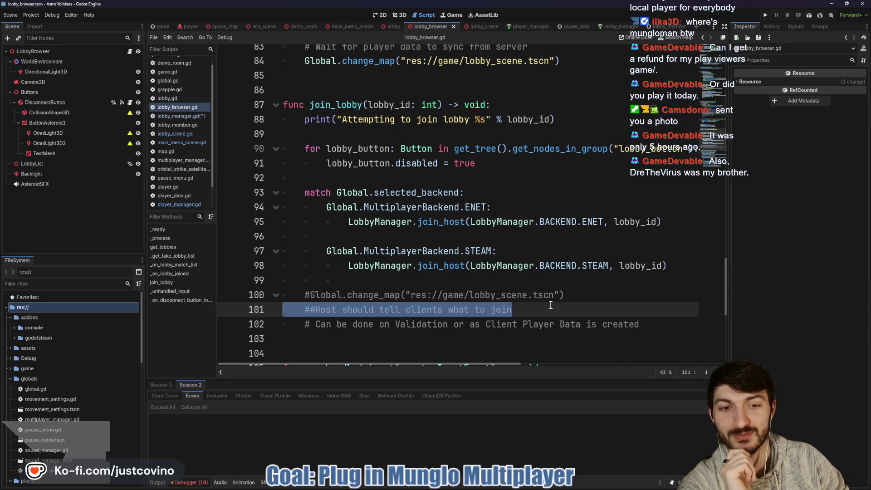
pyautogui.moveTo(541, 310)
pyautogui.mouseDown()
pyautogui.moveTo(554, 310)
pyautogui.moveTo(310, 310)
pyautogui.mouseUp()
pyautogui.click(522, 310)
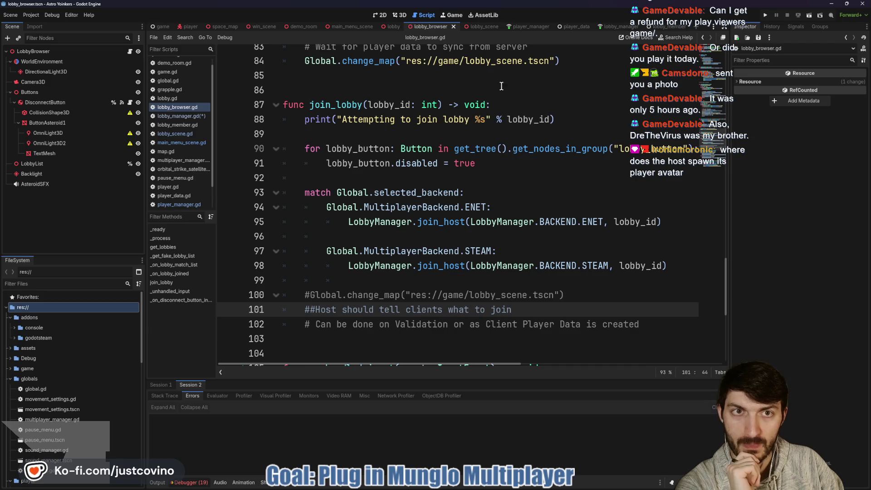
pyautogui.click(479, 28)
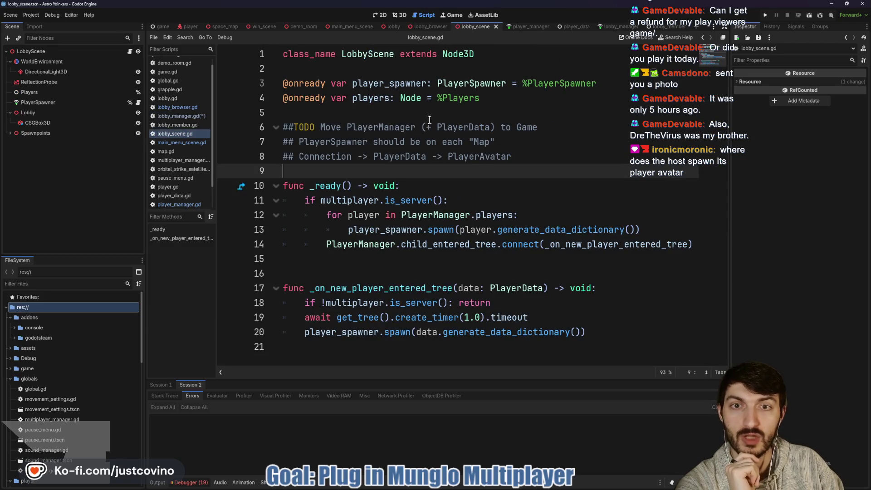
# Review lobby_scene.gd's player-spawning loop, child_entered_tree connection and _on_new_player_entered_tree function
pyautogui.moveTo(327, 215); pyautogui.dragTo(640, 230)
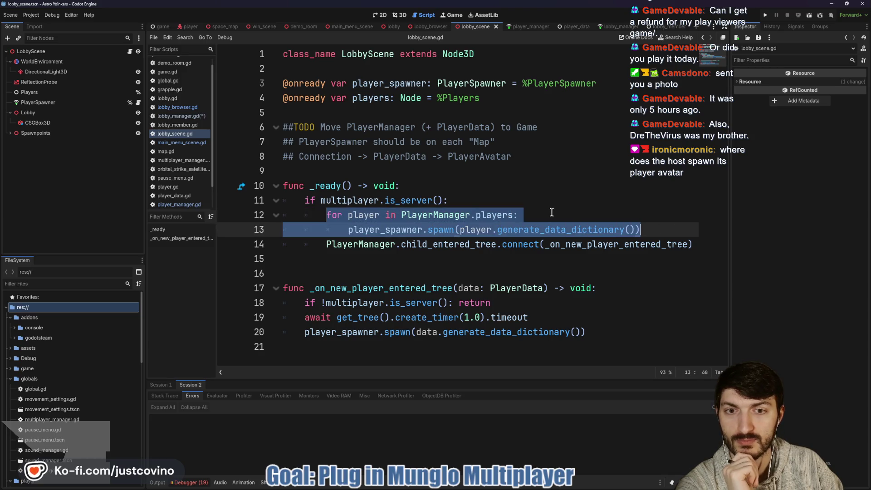
pyautogui.moveTo(326, 245); pyautogui.dragTo(728, 248)
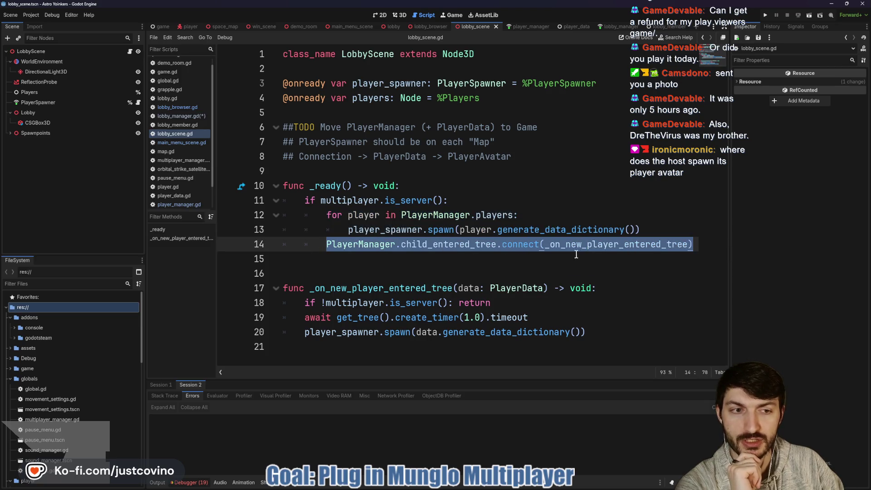
pyautogui.moveTo(588, 332)
pyautogui.mouseDown()
pyautogui.moveTo(346, 314)
pyautogui.moveTo(425, 286)
pyautogui.moveTo(458, 286)
pyautogui.mouseUp()
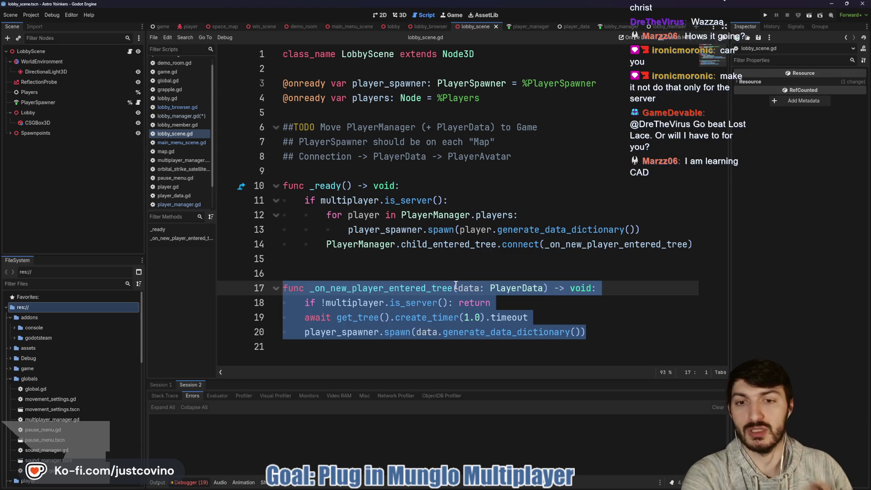
pyautogui.click(404, 302)
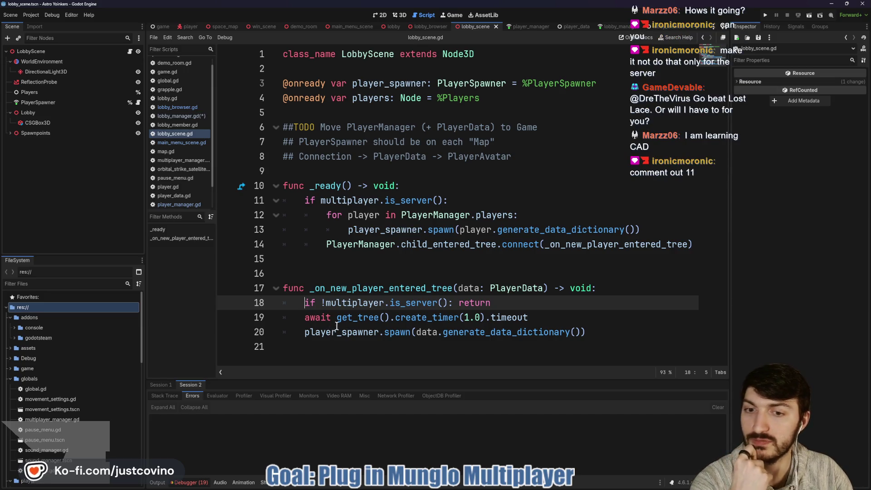
# Comment out line 11's is_server check with # and run the project
pyautogui.click(305, 200)
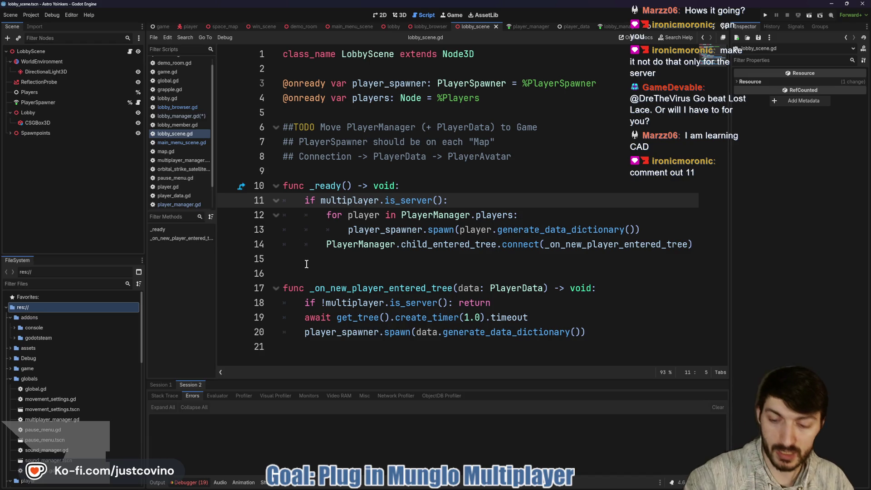
pyautogui.write('#')
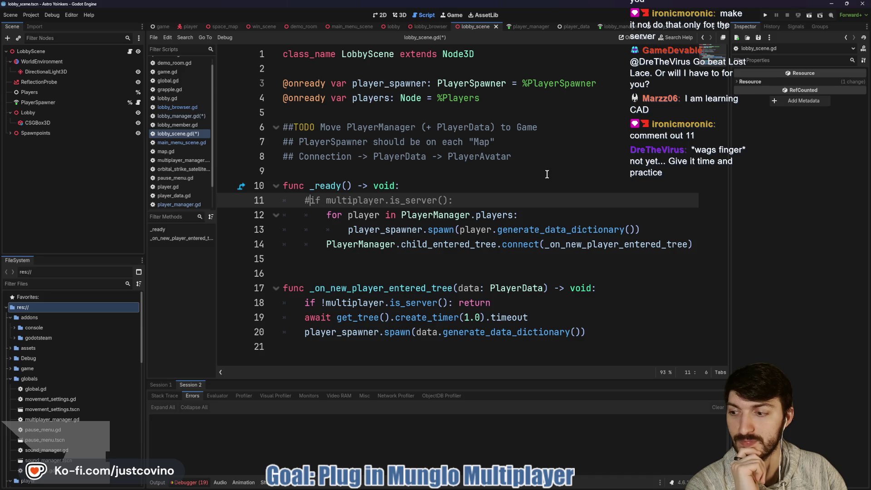
pyautogui.click(764, 16)
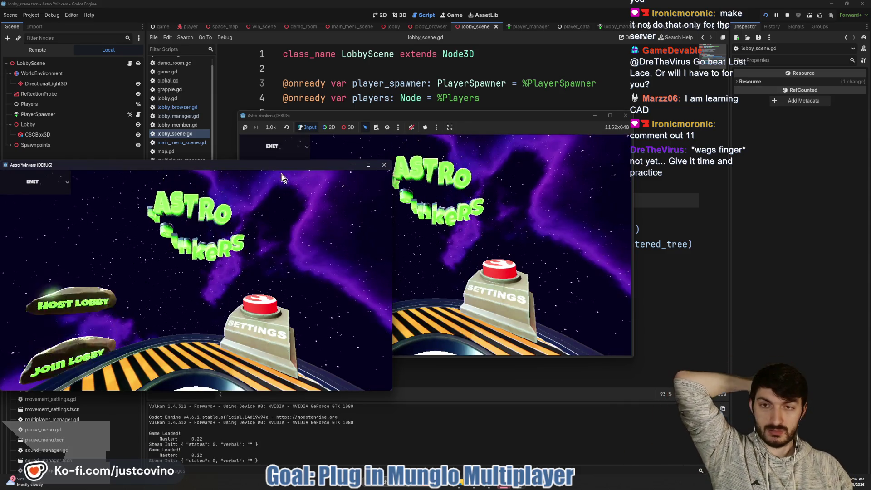
# Place the game windows side by side, host in one, join Fake Lobby 70 in the other, then stop
pyautogui.moveTo(273, 165); pyautogui.dragTo(619, 143)
pyautogui.moveTo(317, 120); pyautogui.dragTo(105, 125)
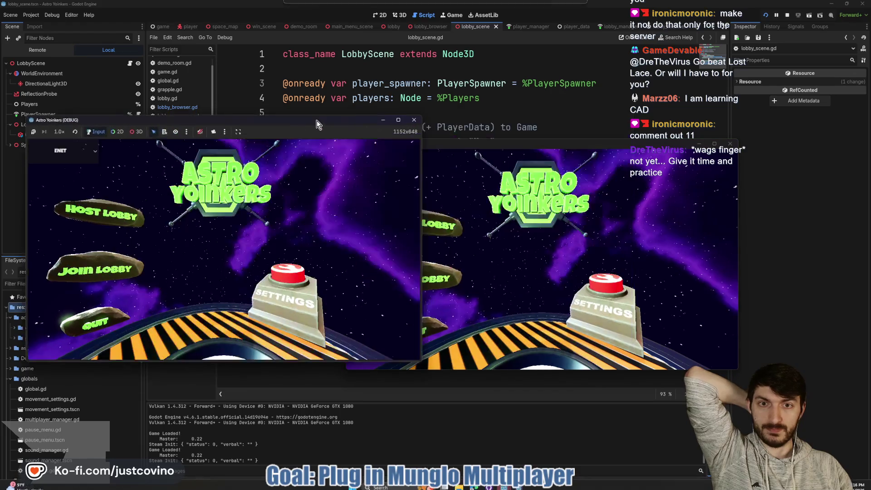
pyautogui.click(219, 230)
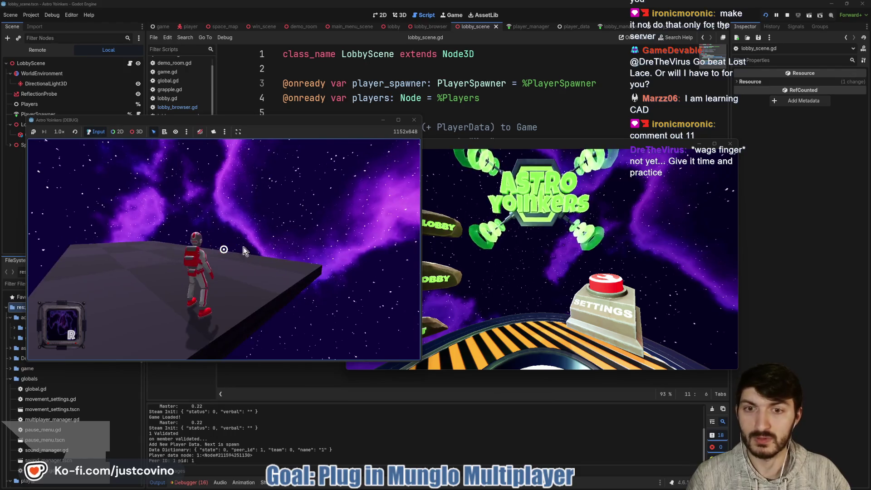
pyautogui.click(443, 277)
pyautogui.click(548, 189)
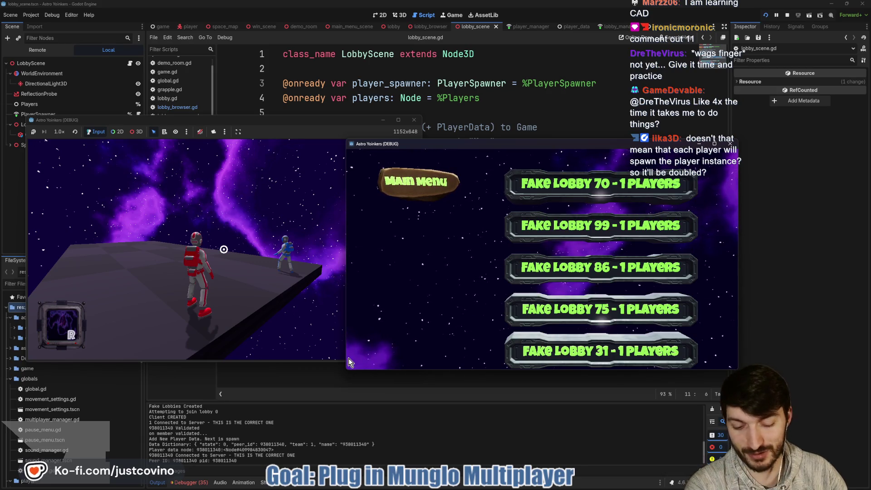
pyautogui.press('F8')
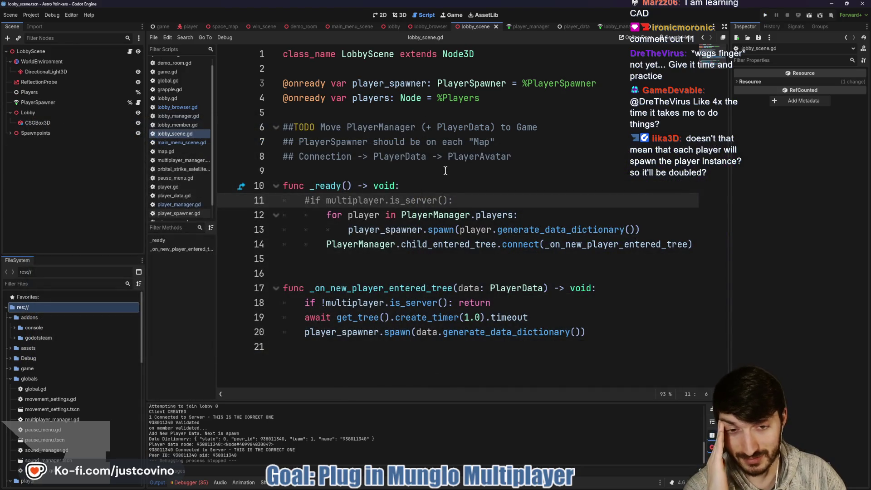
# Uncomment the change_map call on line 115 of lobby_manager.gd
pyautogui.click(610, 26)
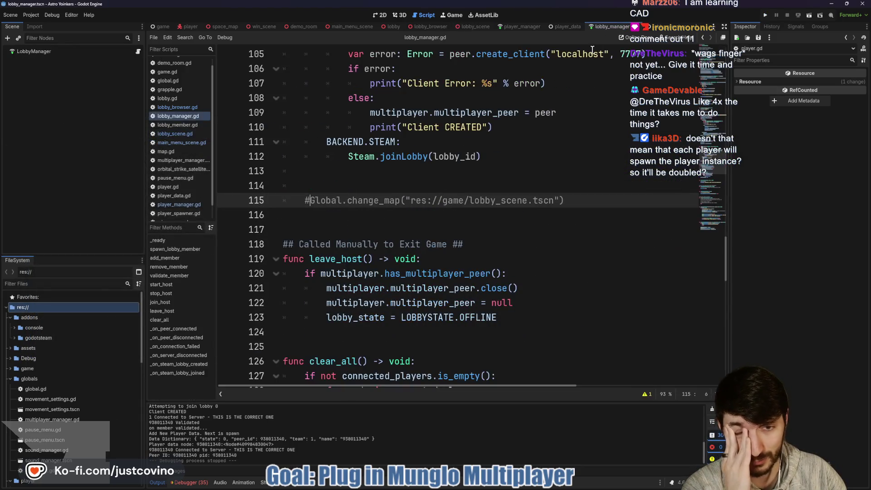
pyautogui.press('BackSpace')
pyautogui.scroll(4, 326, 199)
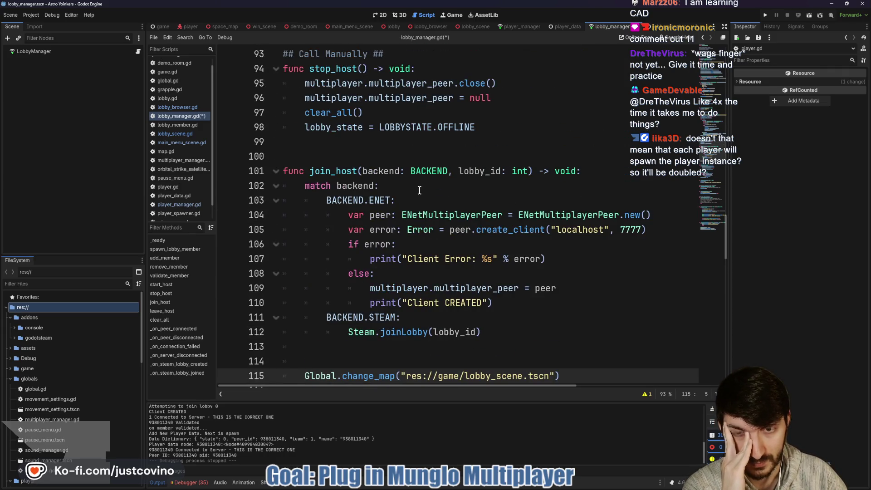
pyautogui.scroll(-2, 419, 190)
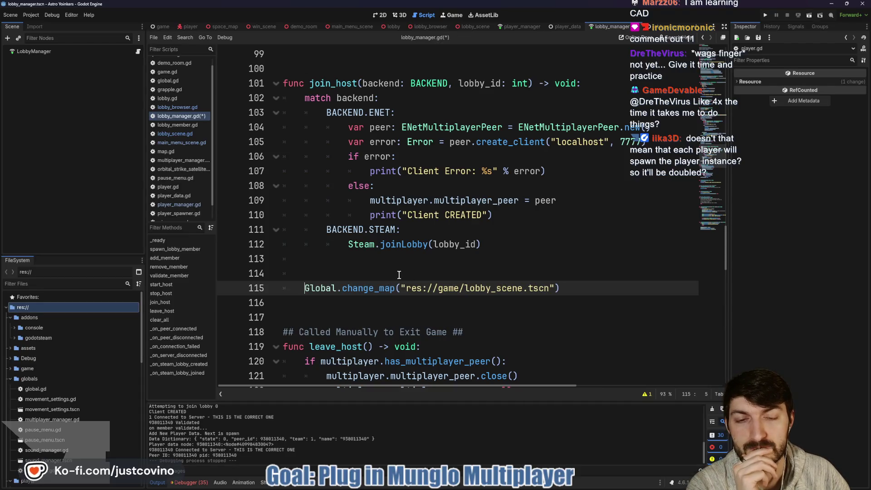
# Write 'await get_tree().create_timer(1.0).timeout' on line 114 with autocomplete and save
pyautogui.click(399, 275)
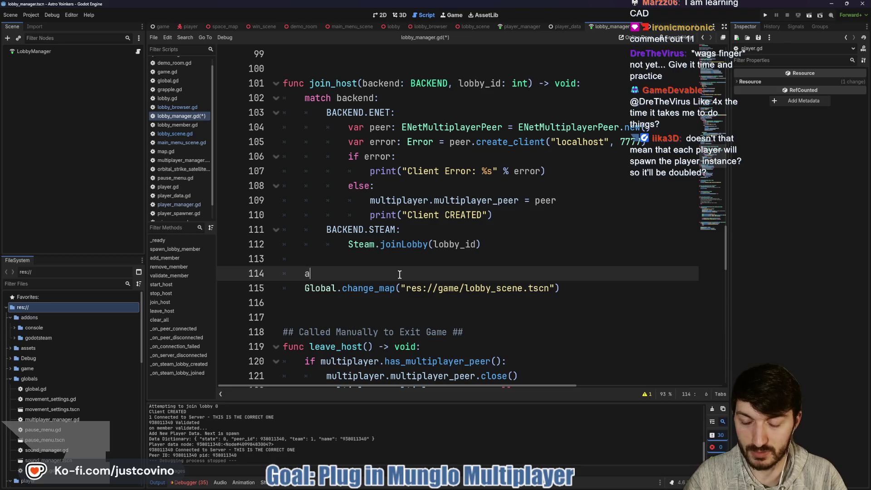
pyautogui.write('wait get')
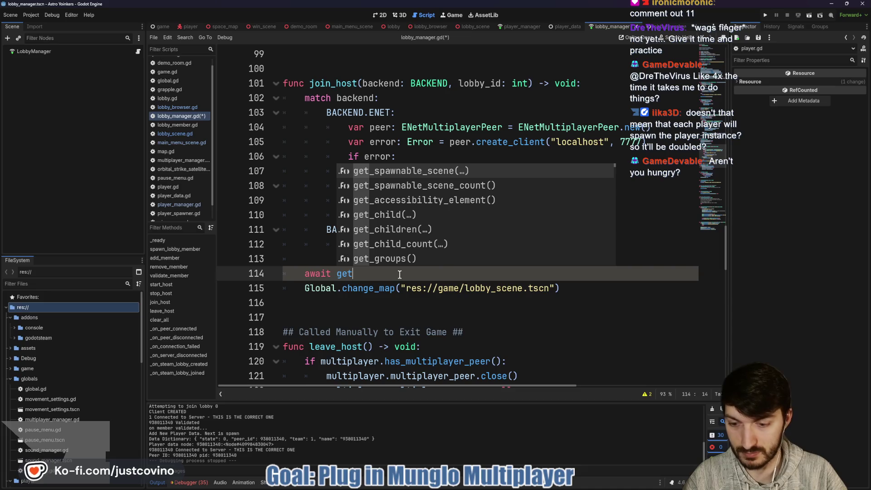
pyautogui.write('_tree')
pyautogui.press('Return')
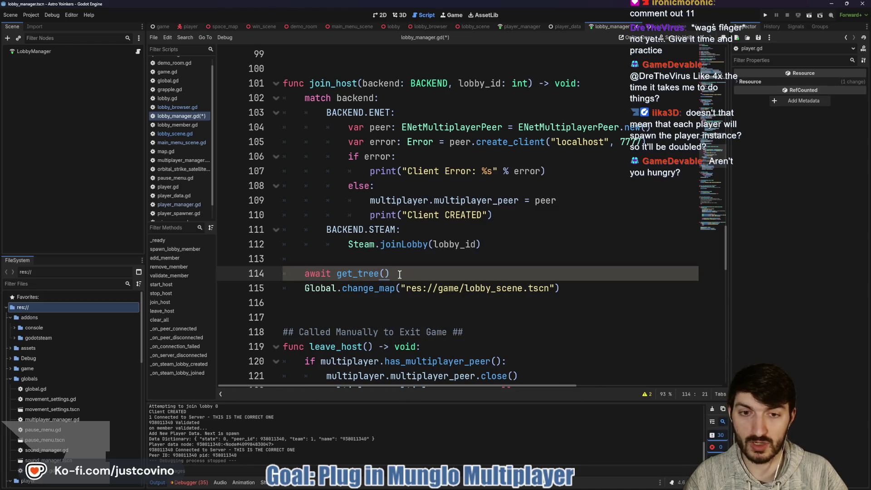
pyautogui.write('.create')
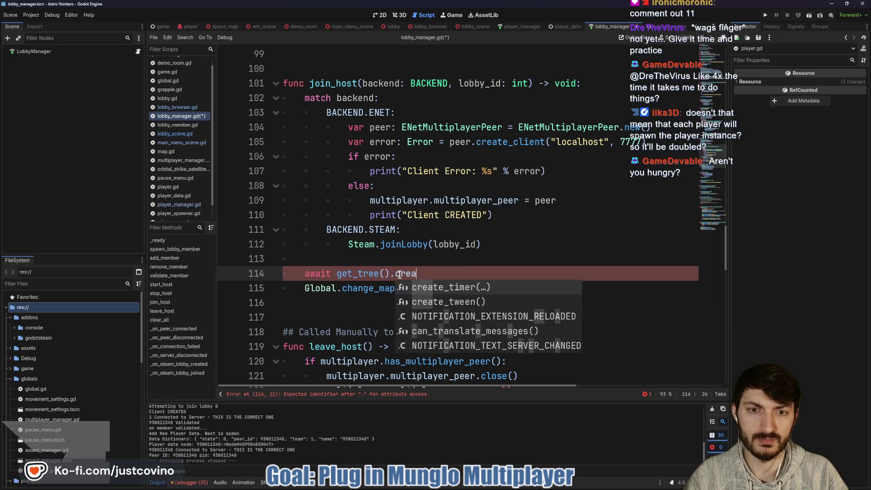
pyautogui.press('Return')
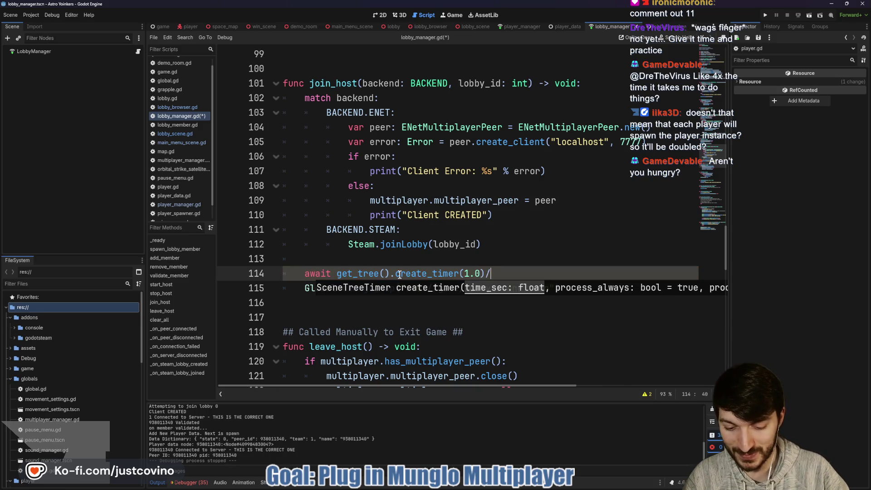
pyautogui.press('BackSpace')
pyautogui.write('.timeout')
pyautogui.hotkey('ctrl', 's')
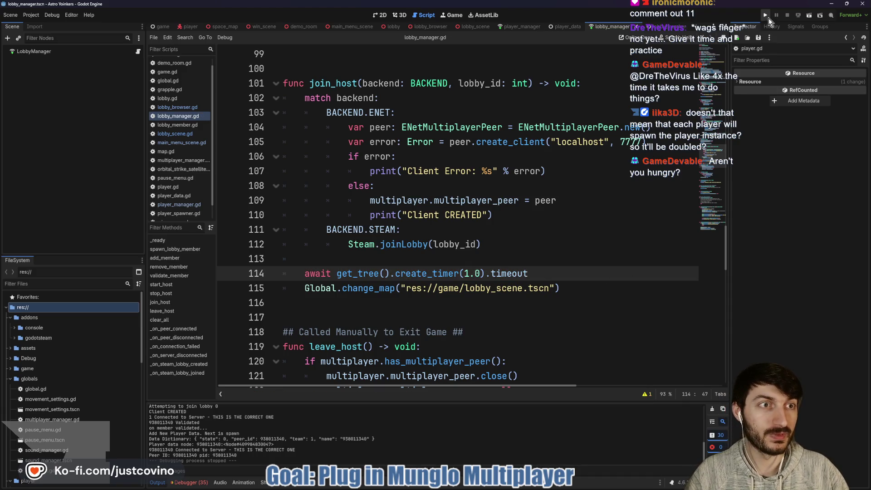
# Run two game instances, host a lobby in the right window, join from the left, then stop
pyautogui.click(766, 18)
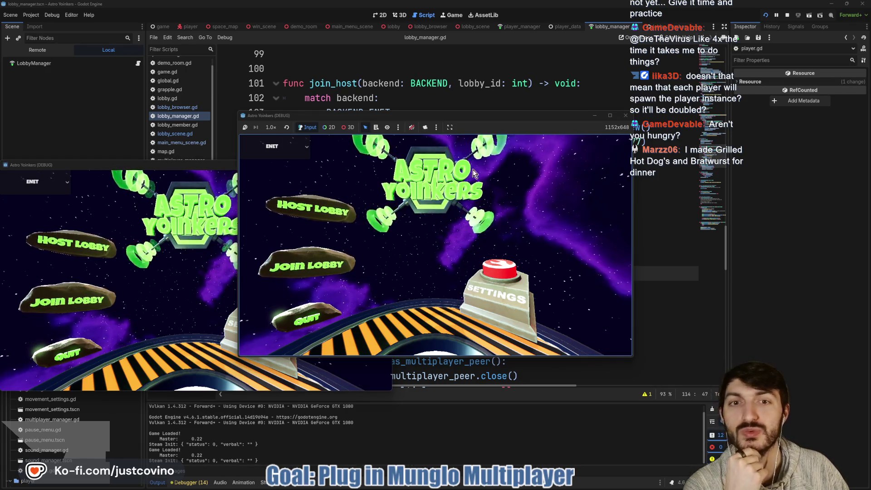
pyautogui.moveTo(480, 117); pyautogui.dragTo(632, 116)
pyautogui.click(491, 205)
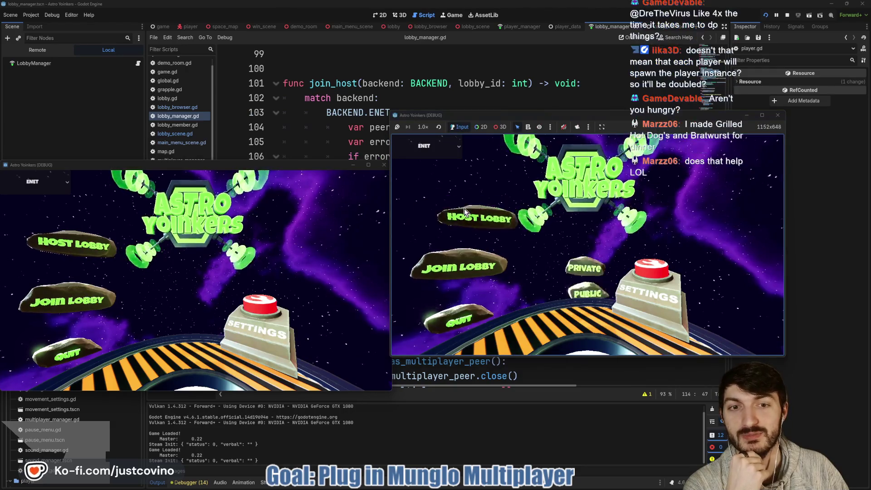
pyautogui.click(558, 216)
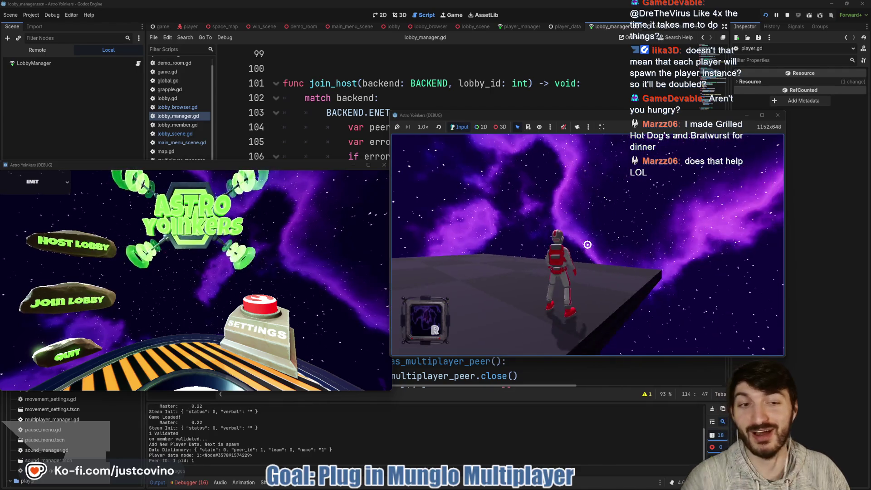
pyautogui.click(84, 299)
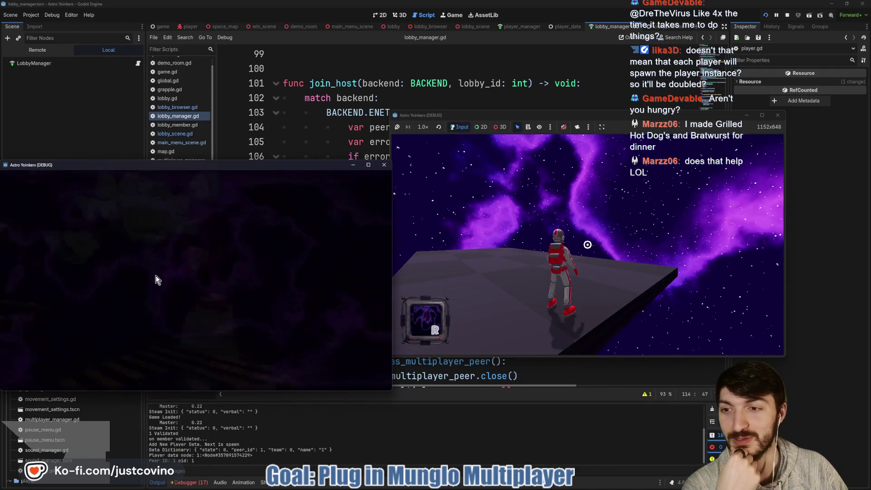
pyautogui.click(238, 209)
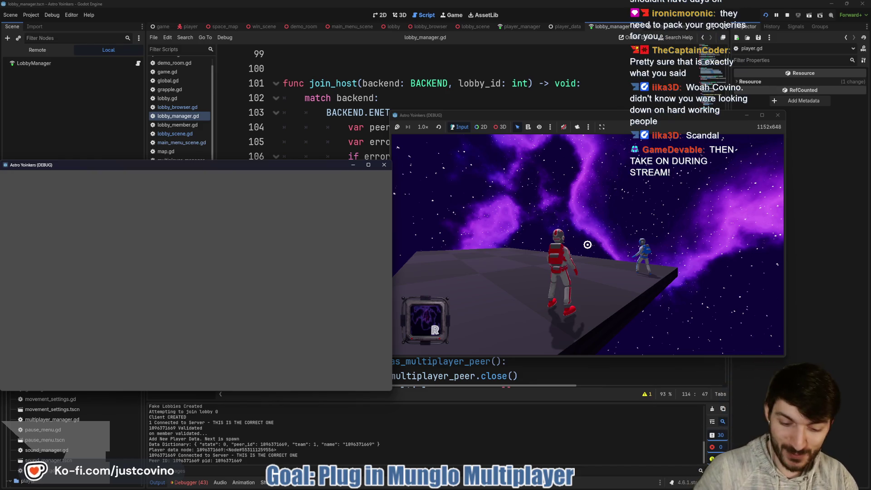
pyautogui.press('F8')
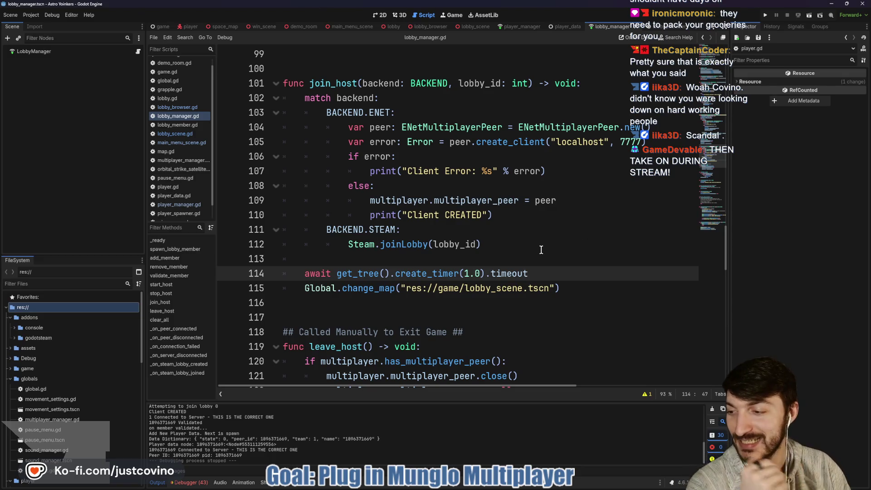
pyautogui.click(464, 262)
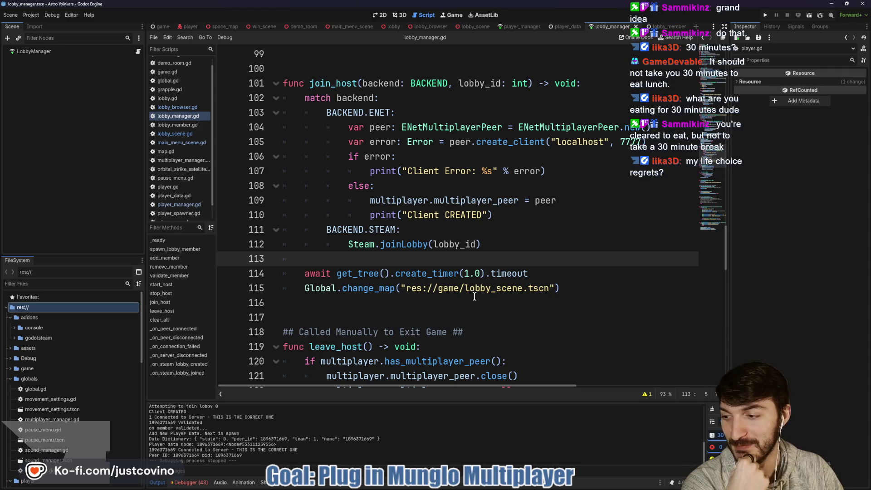
pyautogui.moveTo(469, 294)
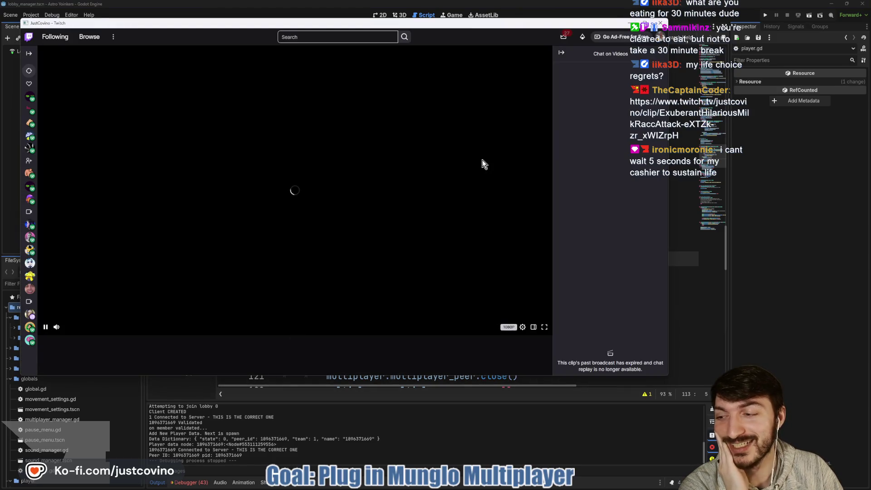
pyautogui.scroll(-4, 453, 177)
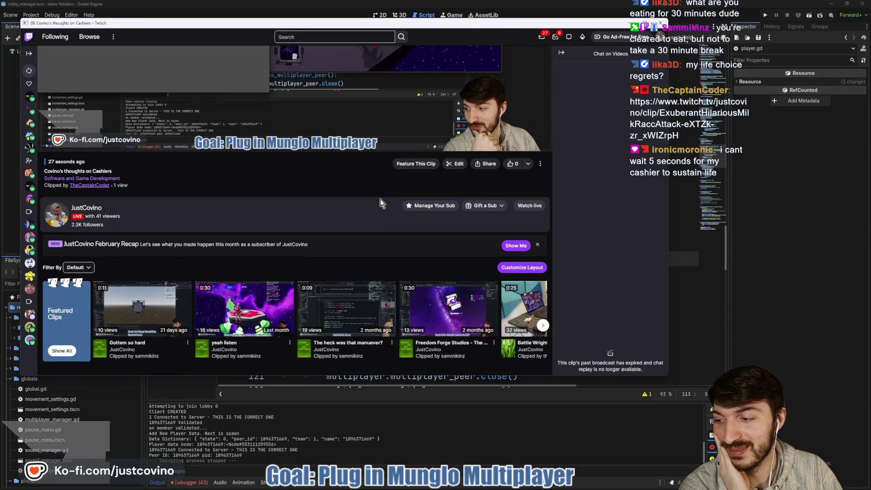
pyautogui.scroll(3, 437, 294)
pyautogui.scroll(1, 324, 257)
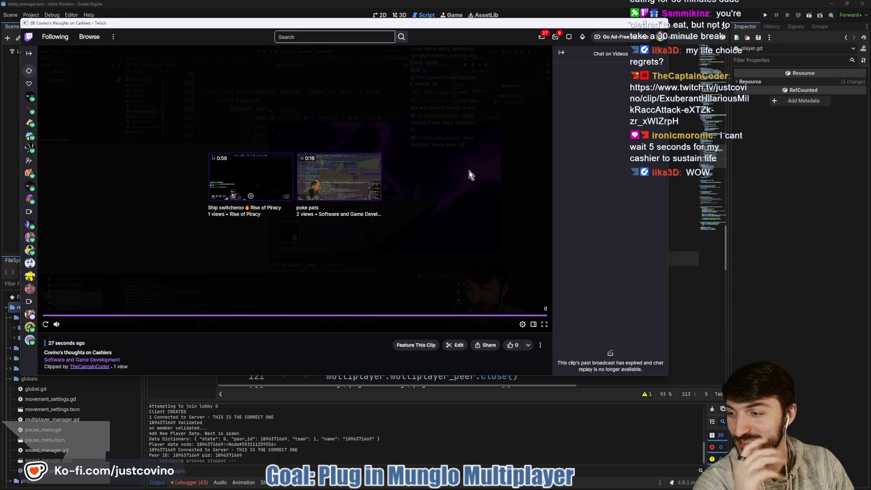
pyautogui.click(661, 29)
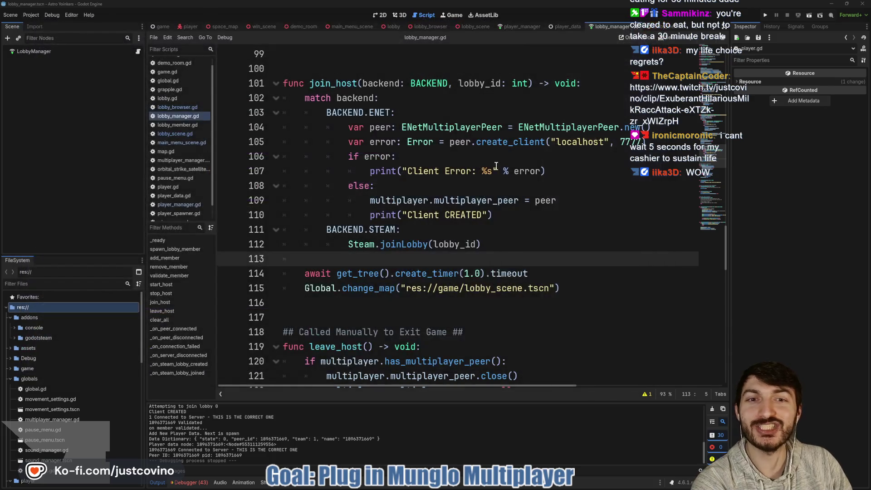
pyautogui.click(499, 188)
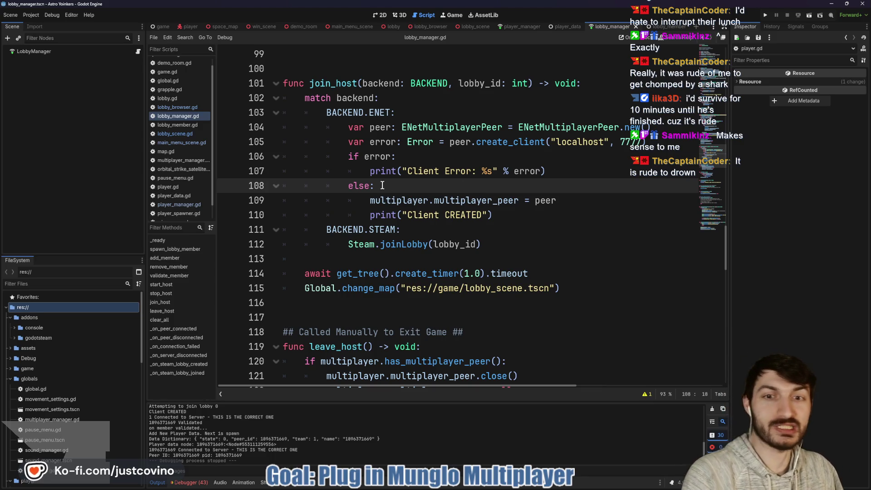
# Place the caret after else: on line 108, then select the Global.change_map line near line 113
pyautogui.doubleClick(343, 187)
pyautogui.click(427, 186)
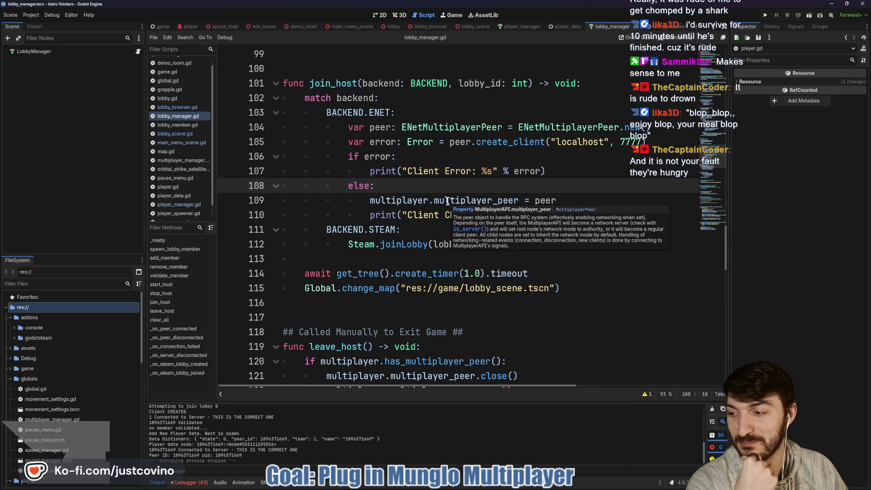
pyautogui.moveTo(446, 201)
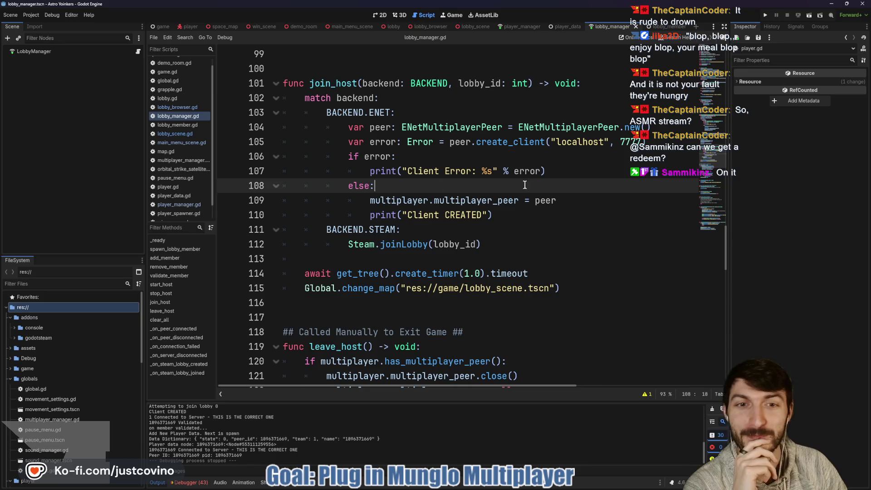
pyautogui.scroll(-1, 517, 188)
pyautogui.click(525, 216)
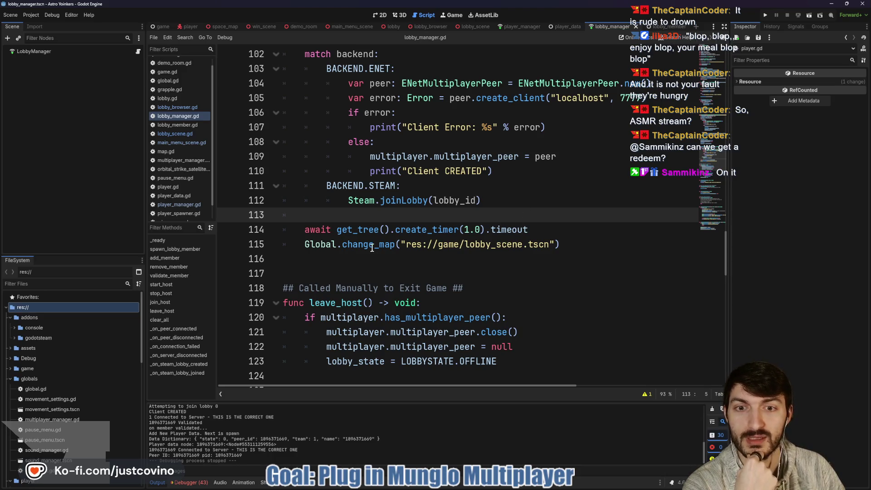
pyautogui.moveTo(304, 245); pyautogui.dragTo(565, 245)
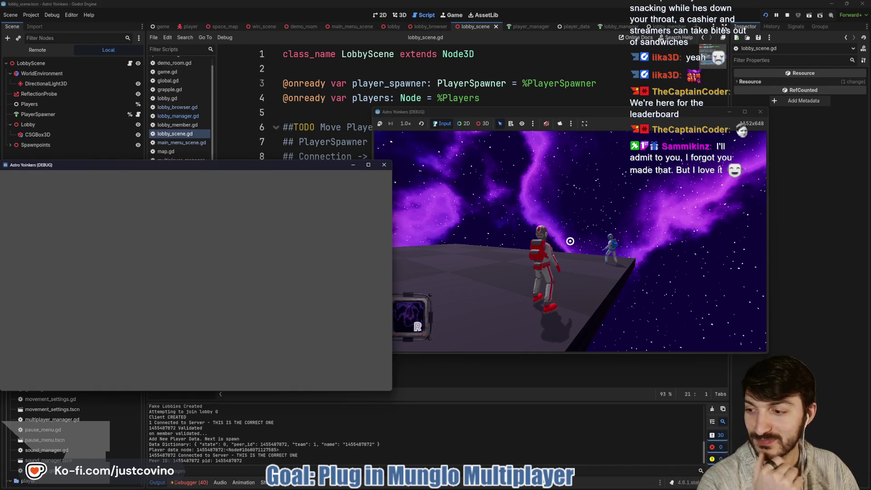
# Stop the running game with F8 and put the caret on blank lines 15–16 of lobby_scene.gd
pyautogui.press('super')
pyautogui.press('super')
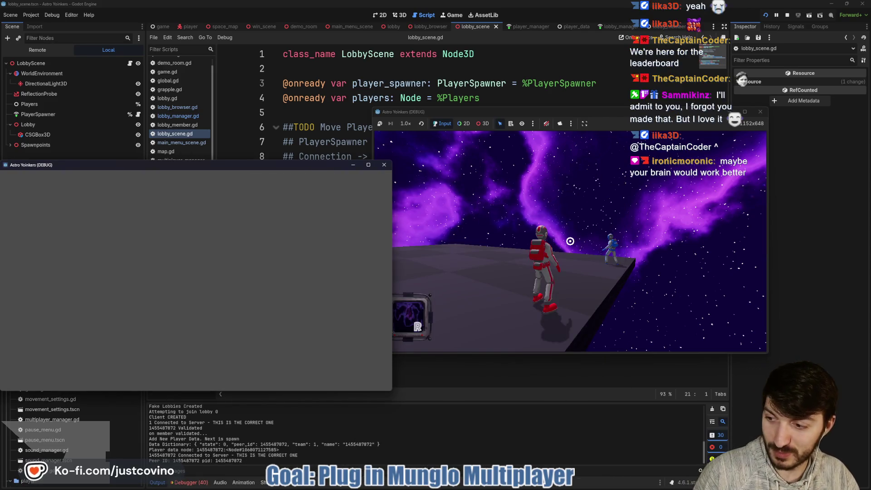
pyautogui.press('F8')
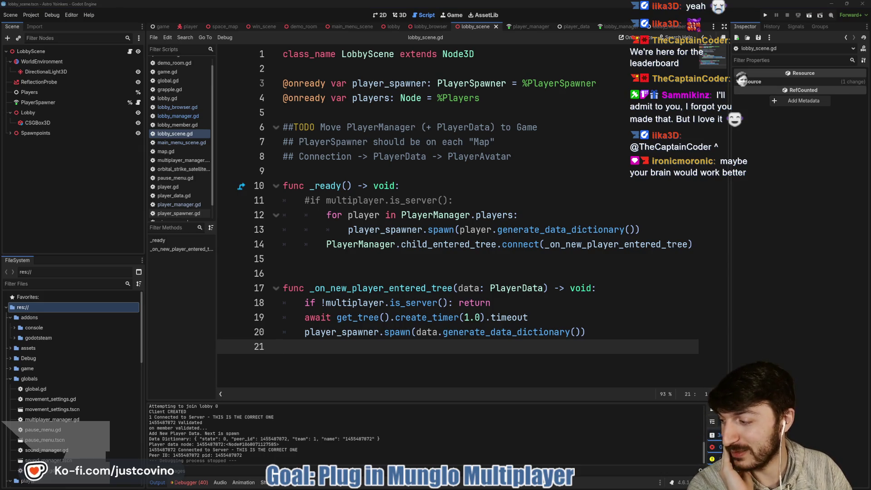
pyautogui.click(402, 273)
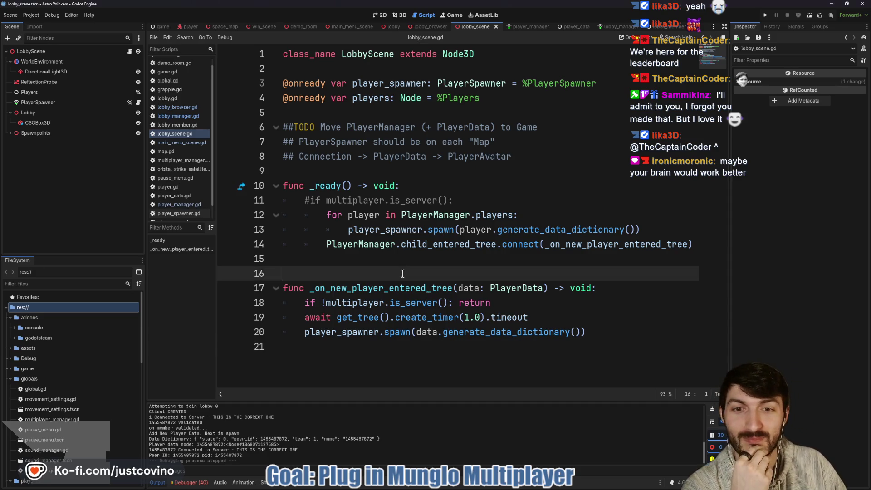
pyautogui.click(363, 261)
pyautogui.click(315, 272)
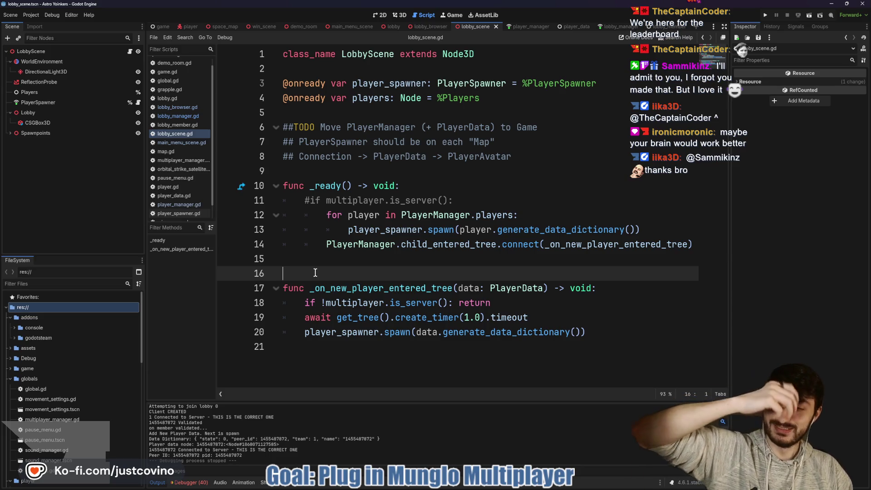
pyautogui.click(345, 255)
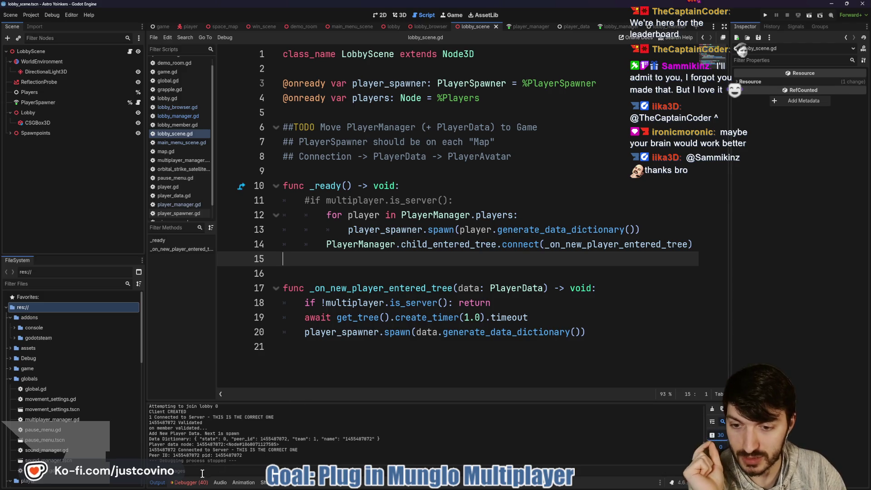
# Show the debugger's Errors list, then type a ## comment after the spawn call and erase it
pyautogui.click(190, 482)
pyautogui.scroll(-1, 284, 432)
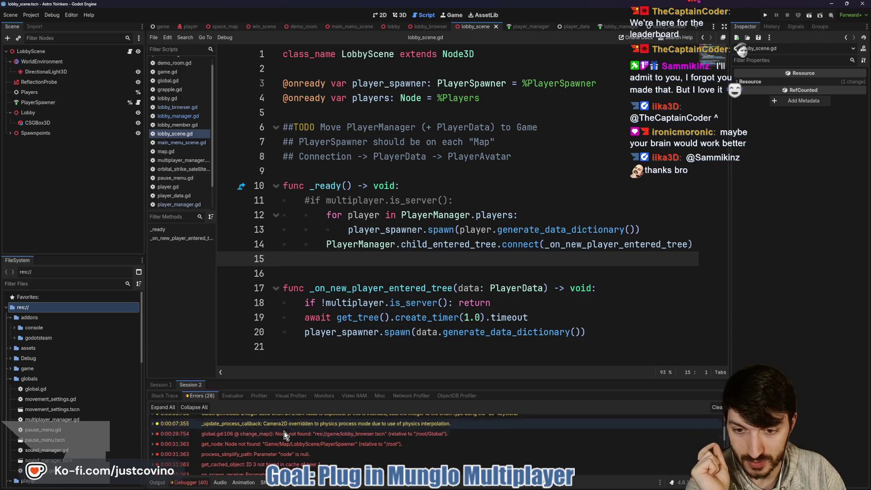
pyautogui.click(344, 347)
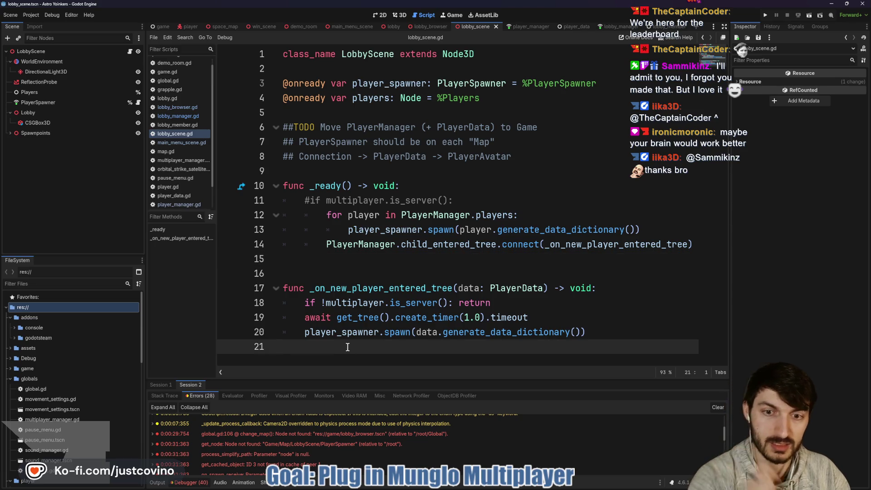
pyautogui.write('##TODO')
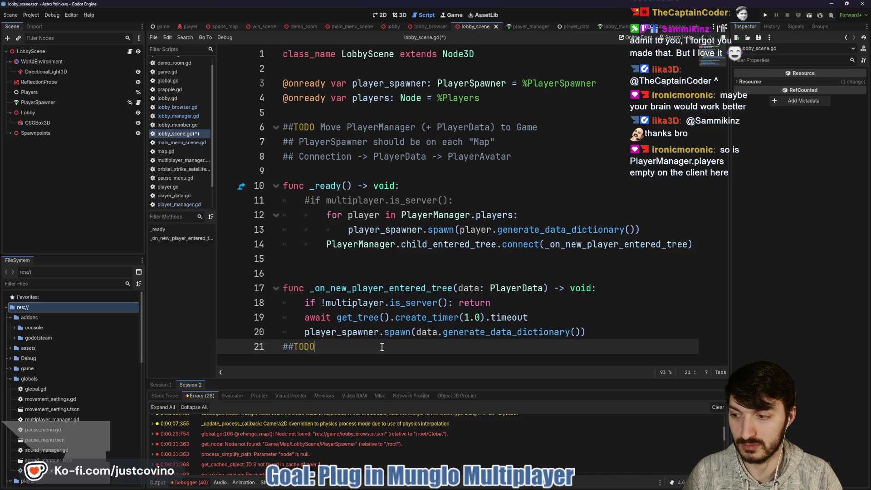
pyautogui.press('BackSpace')
pyautogui.press('BackSpace')
pyautogui.press('BackSpace')
pyautogui.press('BackSpace')
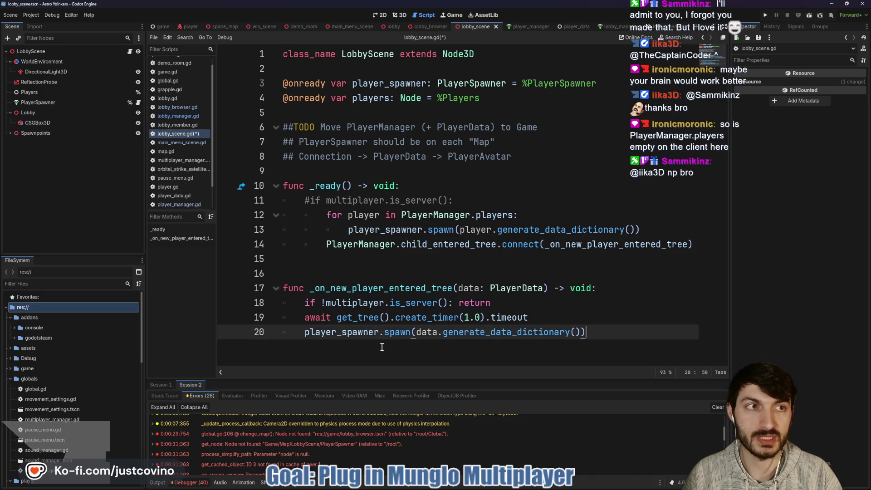
# Save and relaunch the project, arranging the two game windows side by side
pyautogui.click(765, 15)
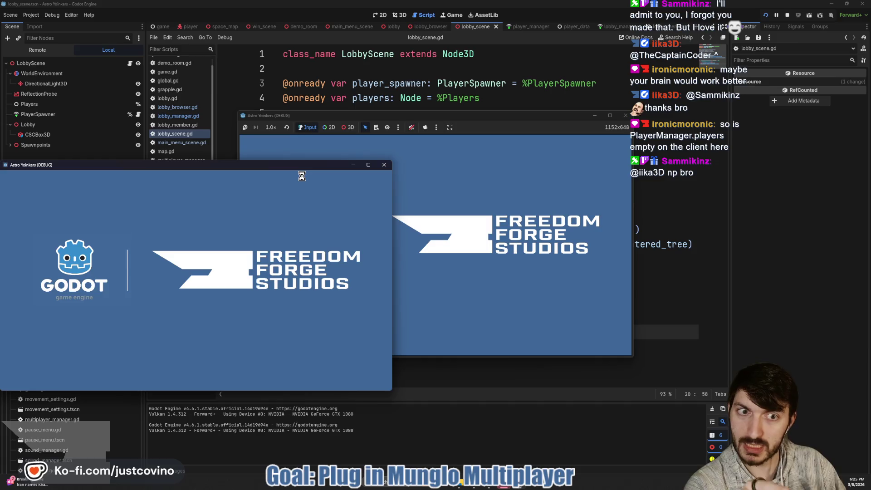
pyautogui.moveTo(272, 168); pyautogui.dragTo(679, 146)
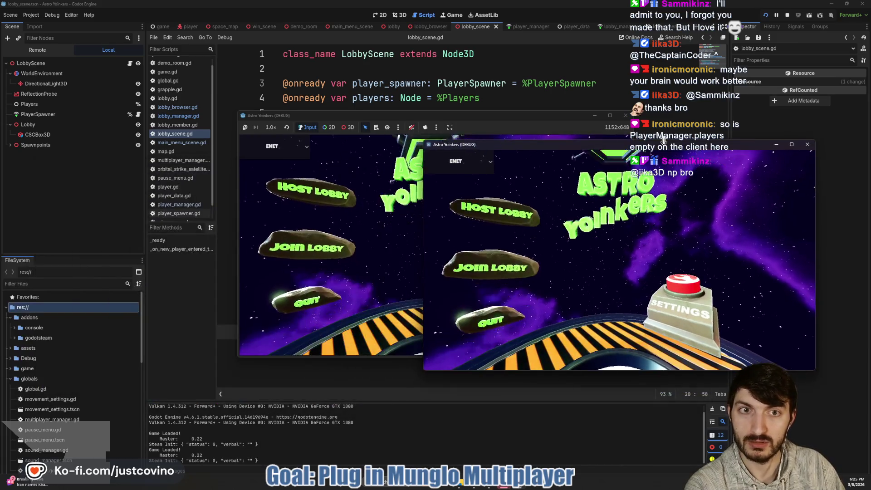
pyautogui.moveTo(340, 115); pyautogui.dragTo(124, 127)
# Host a PRIVATE lobby in the left game and join Fake Lobby 83 from the right
pyautogui.click(82, 202)
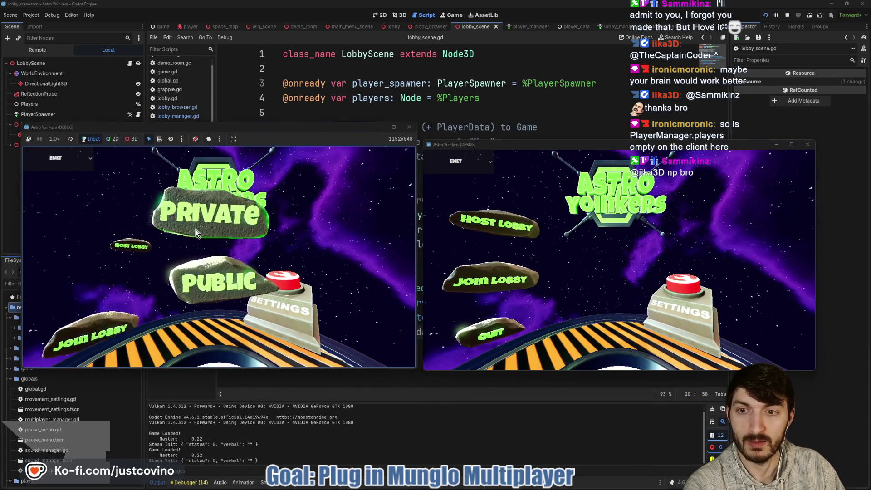
pyautogui.click(195, 229)
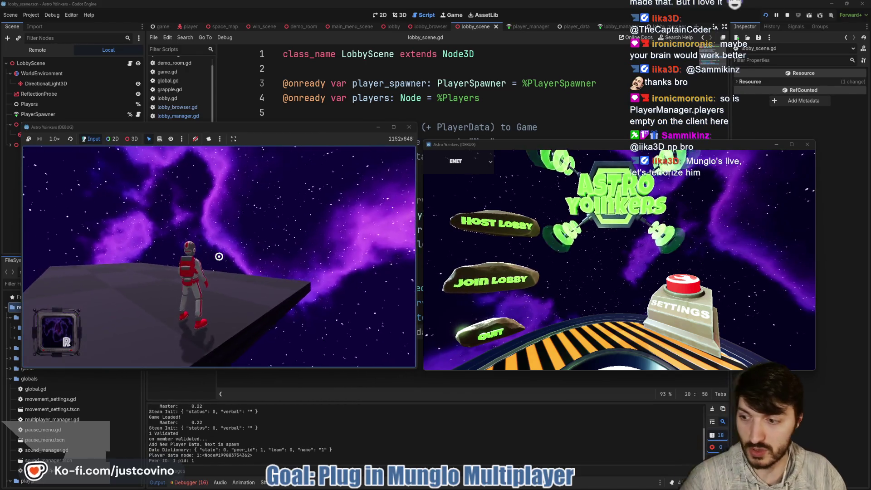
pyautogui.click(460, 273)
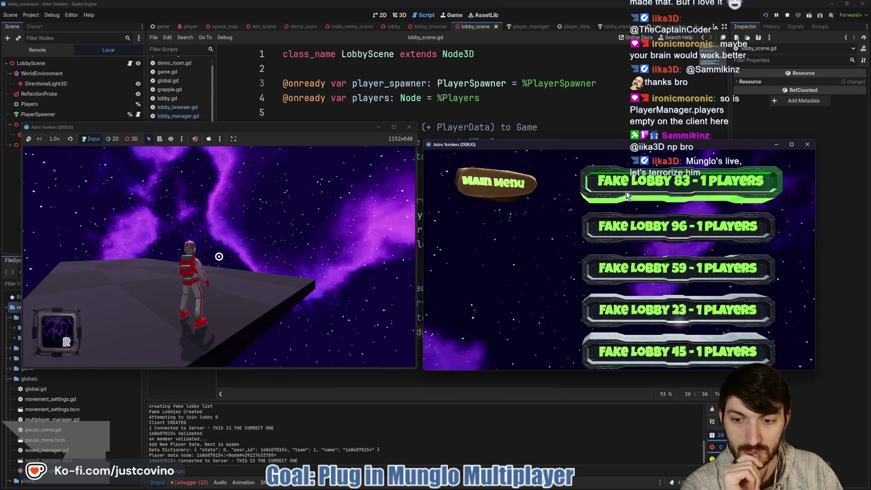
pyautogui.click(628, 194)
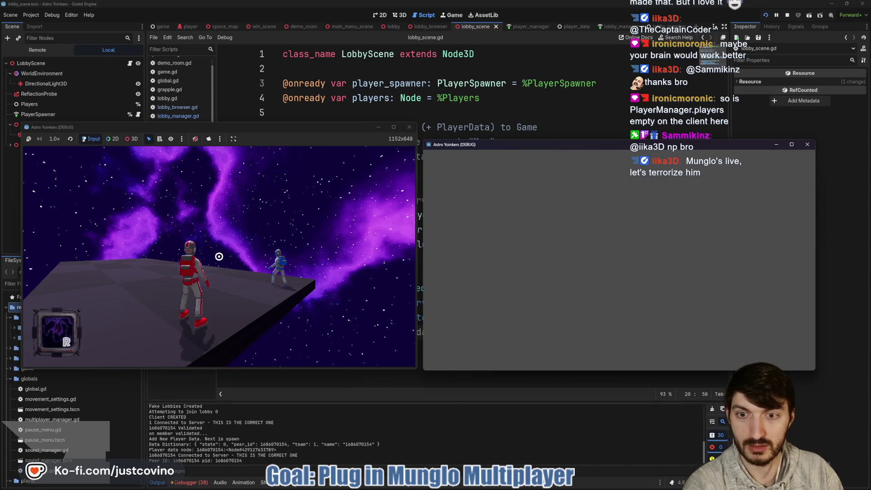
pyautogui.press('super')
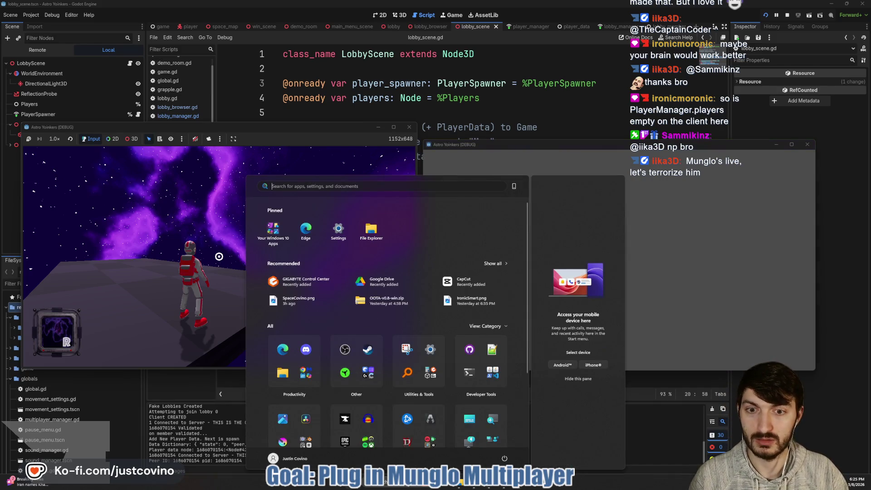
pyautogui.press('super')
pyautogui.press('super')
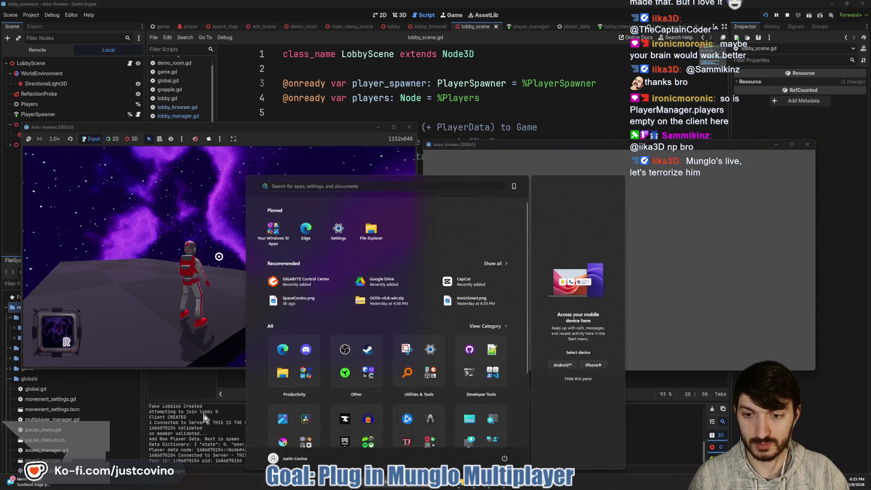
# Back in the editor, view the Remote scene tree with LobbyScene and Players expanded
pyautogui.click(204, 414)
pyautogui.click(45, 50)
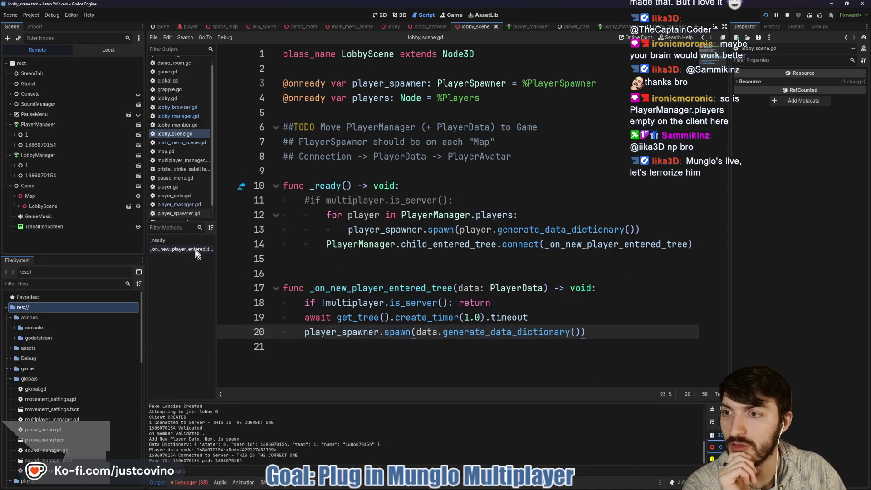
pyautogui.click(18, 205)
pyautogui.scroll(-1, 47, 230)
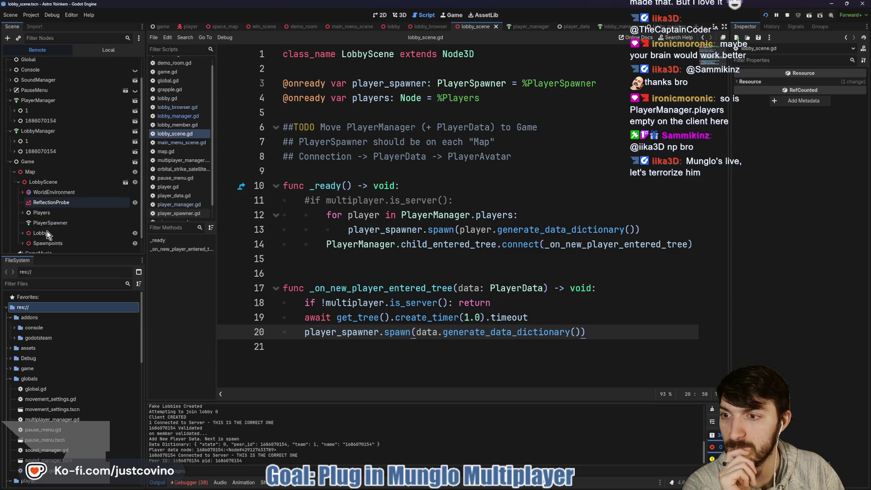
pyautogui.click(24, 213)
# Show Debugger Errors, switch to Session 1, expand LobbyScene and select PlayerManager
pyautogui.click(195, 482)
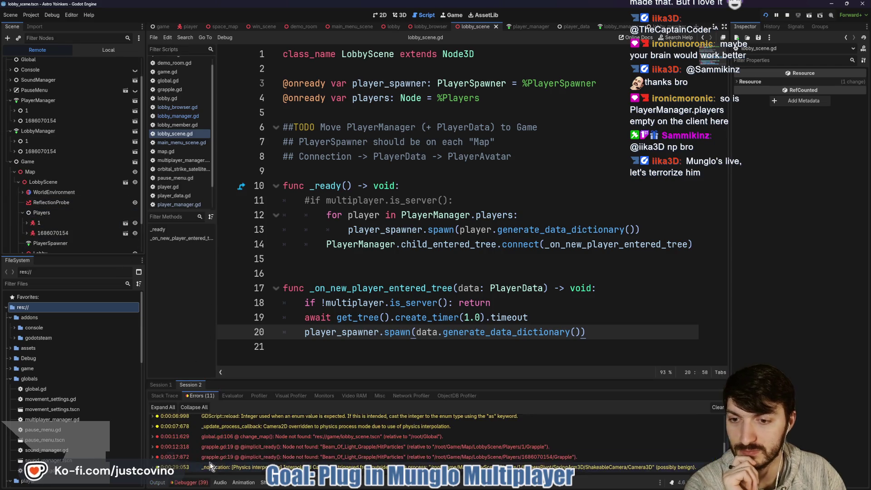
pyautogui.click(161, 385)
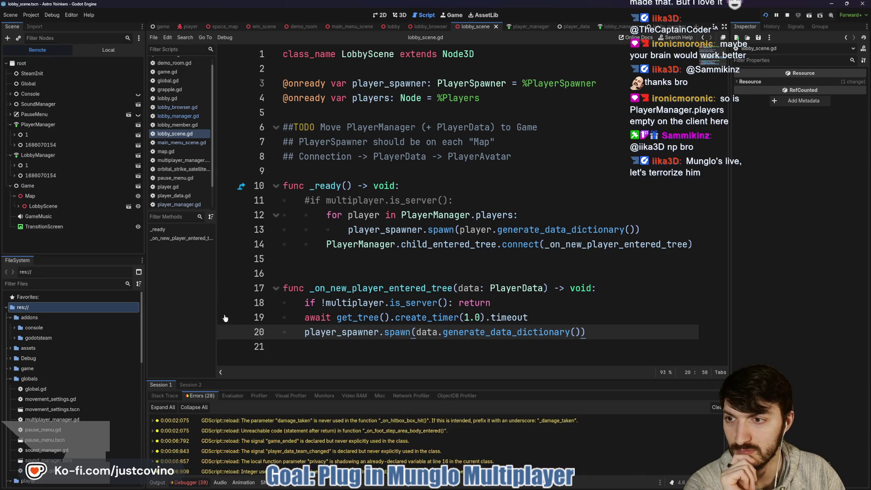
pyautogui.click(18, 206)
pyautogui.scroll(-1, 52, 224)
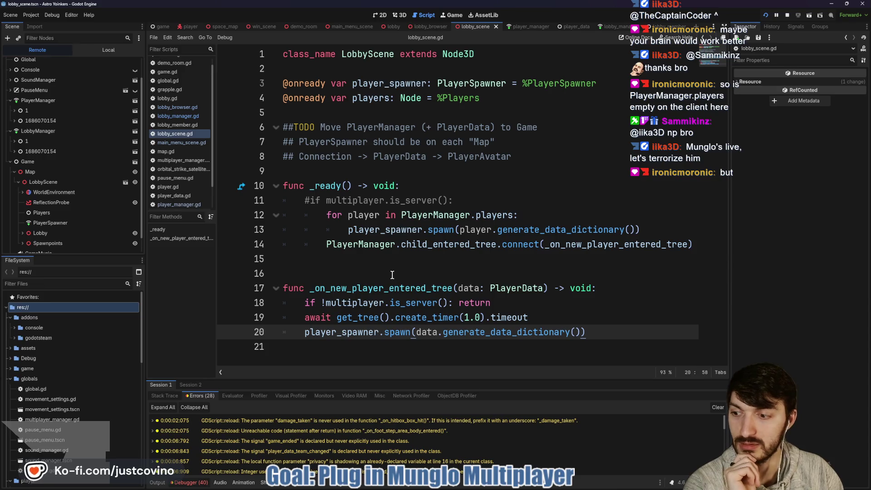
pyautogui.click(36, 102)
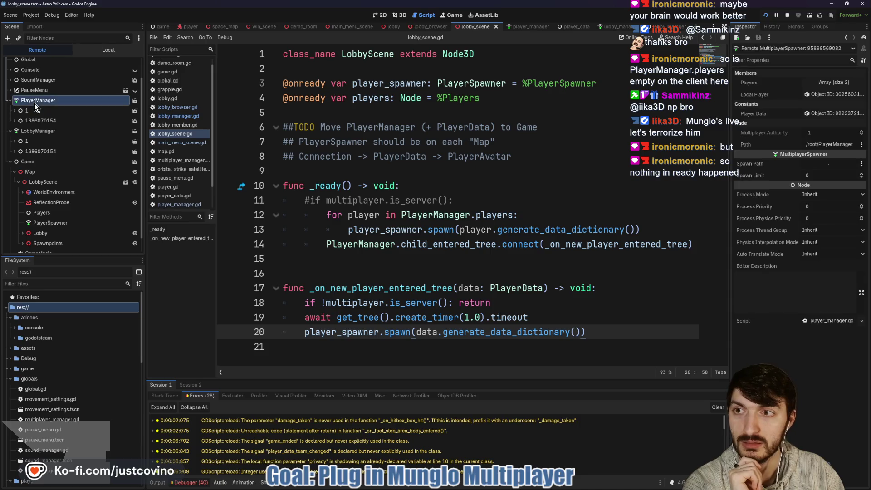
# Expand PlayerManager's Players array (size 2) and enlarge the error list to read more errors
pyautogui.click(832, 83)
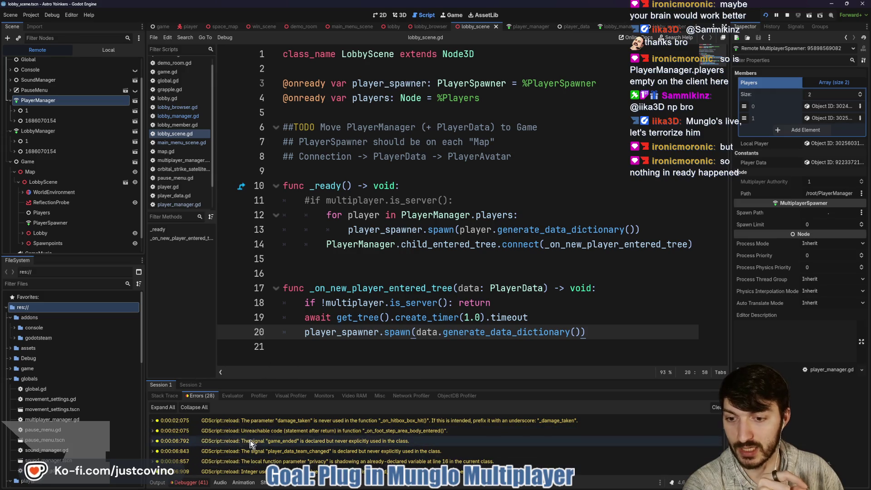
pyautogui.scroll(-2, 259, 442)
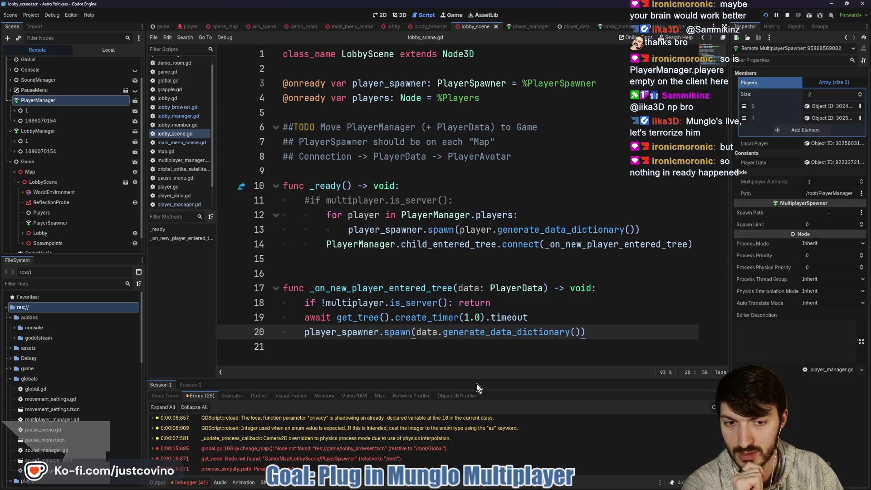
pyautogui.moveTo(478, 380); pyautogui.dragTo(453, 264)
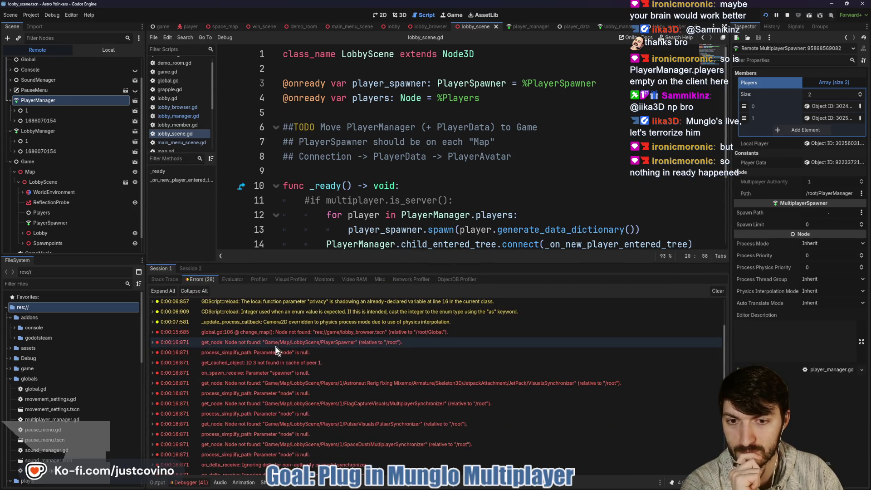
# Save the scene and scripts with Ctrl+S, stop the running project, and shrink the error list
pyautogui.moveTo(274, 347)
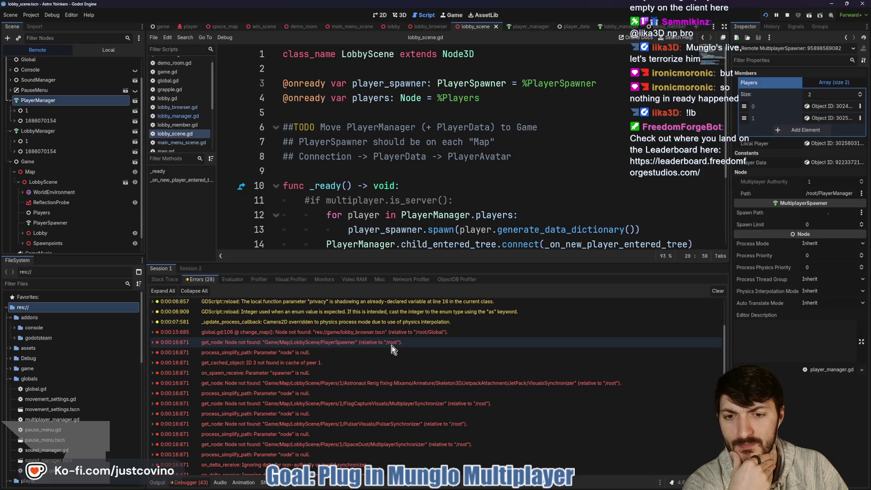
pyautogui.moveTo(391, 345)
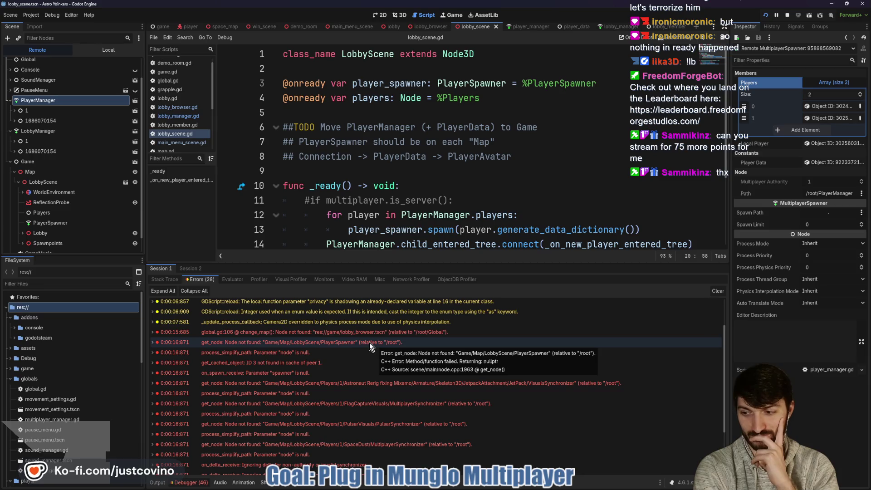
pyautogui.click(499, 195)
pyautogui.hotkey('ctrl', 's')
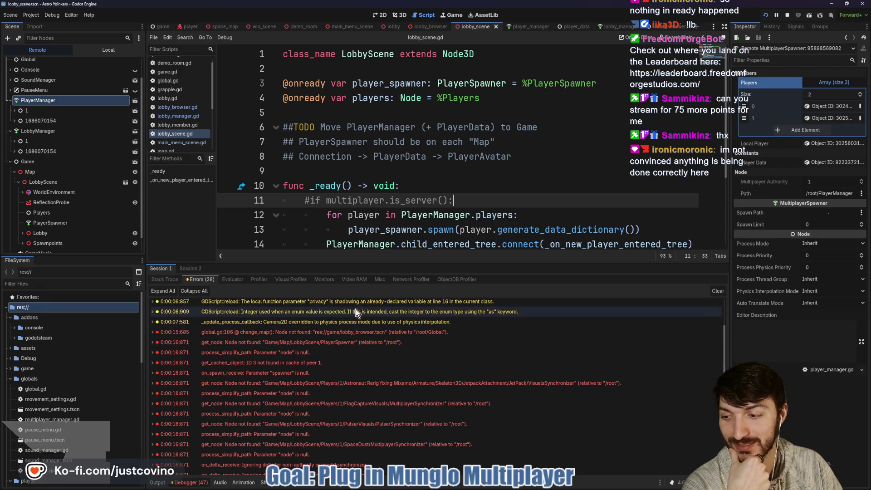
pyautogui.click(787, 17)
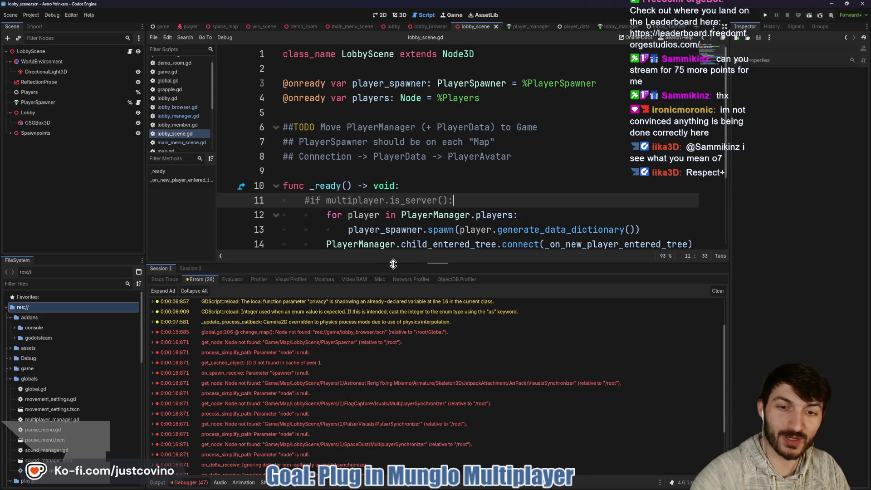
pyautogui.moveTo(390, 262); pyautogui.dragTo(390, 325)
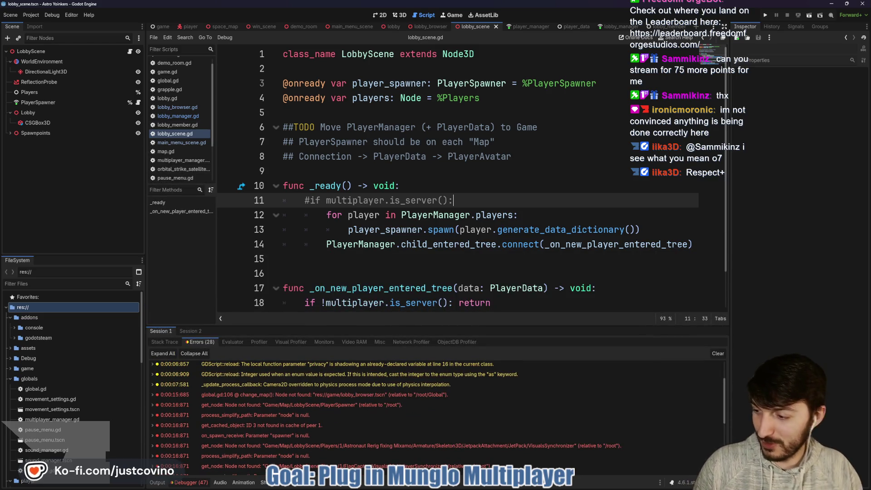